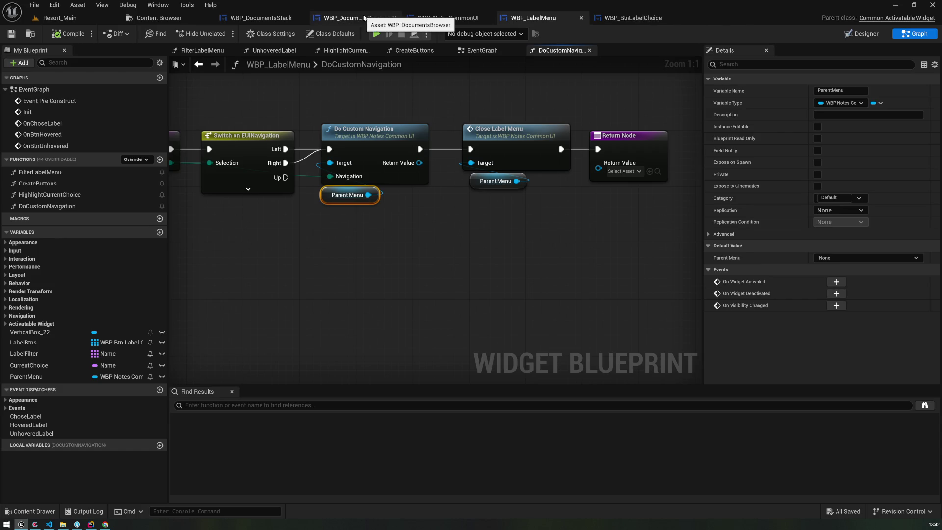
From WBP_LabelMenu's event graph, open the CreateButtons function from Event Pre Construct
{"action": "left_click", "coordinate": [642, 22]}
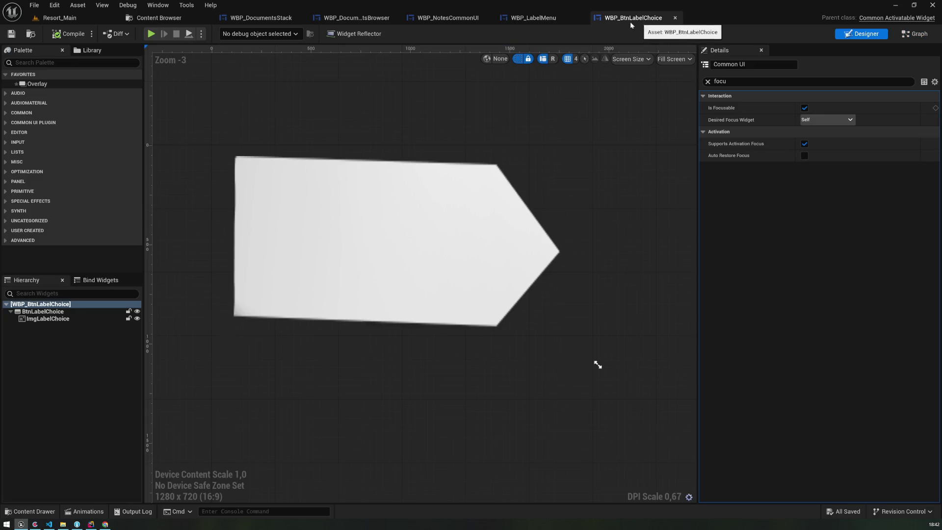
{"action": "left_click", "coordinate": [559, 22]}
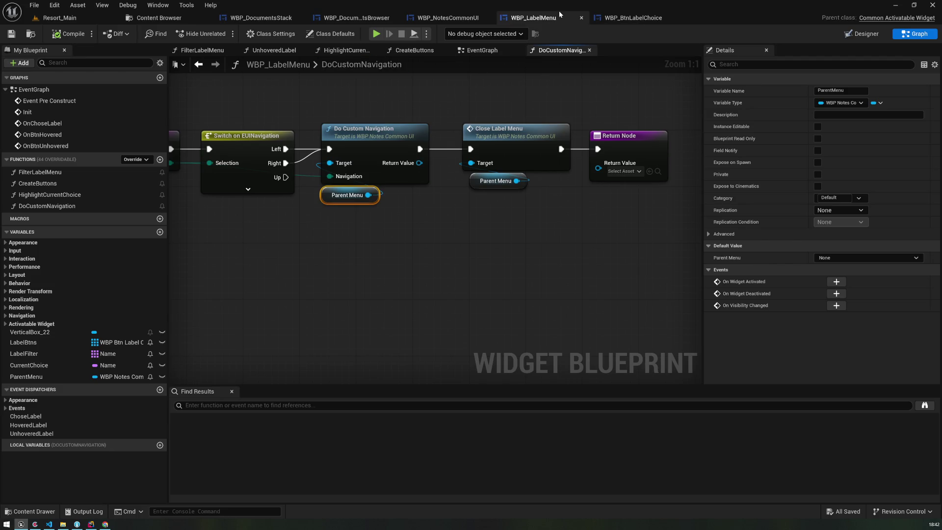
{"action": "left_click_drag", "start_coordinate": [242, 100], "coordinate": [342, 116]}
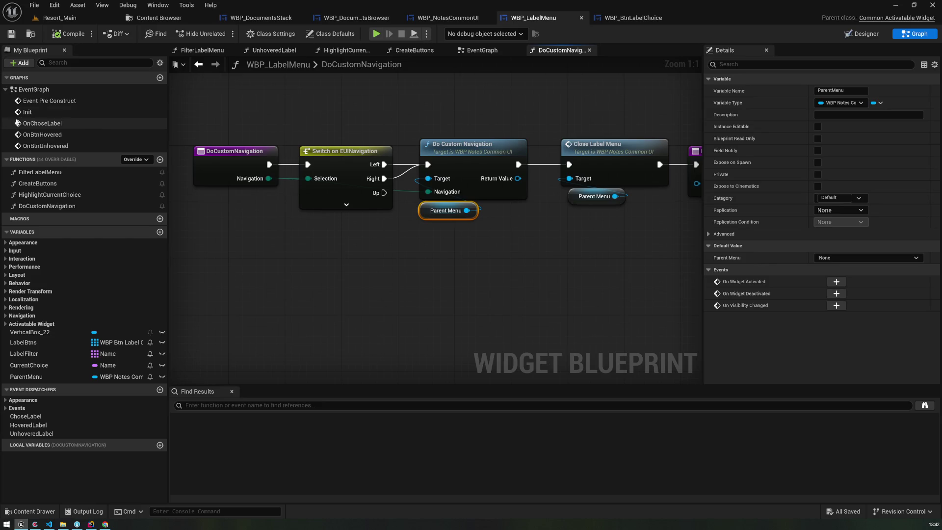
{"action": "double_click", "coordinate": [38, 103]}
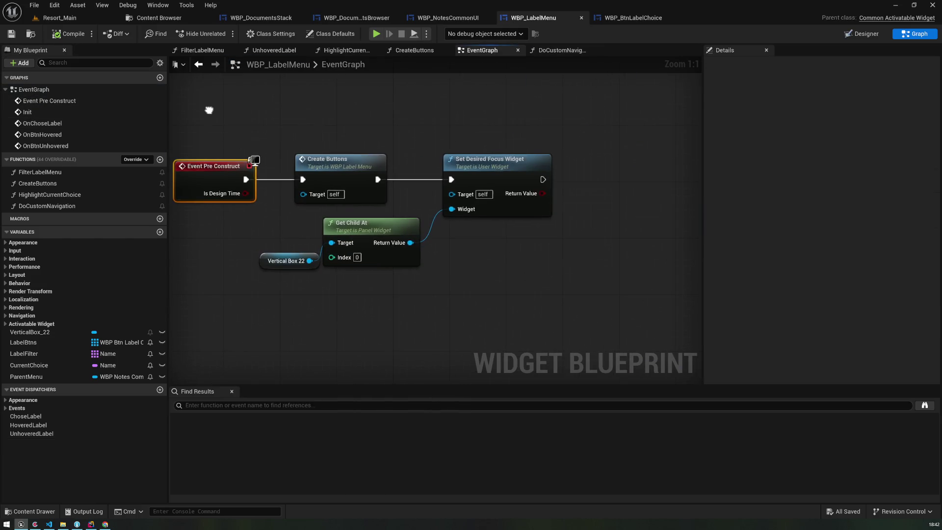
{"action": "double_click", "coordinate": [304, 155]}
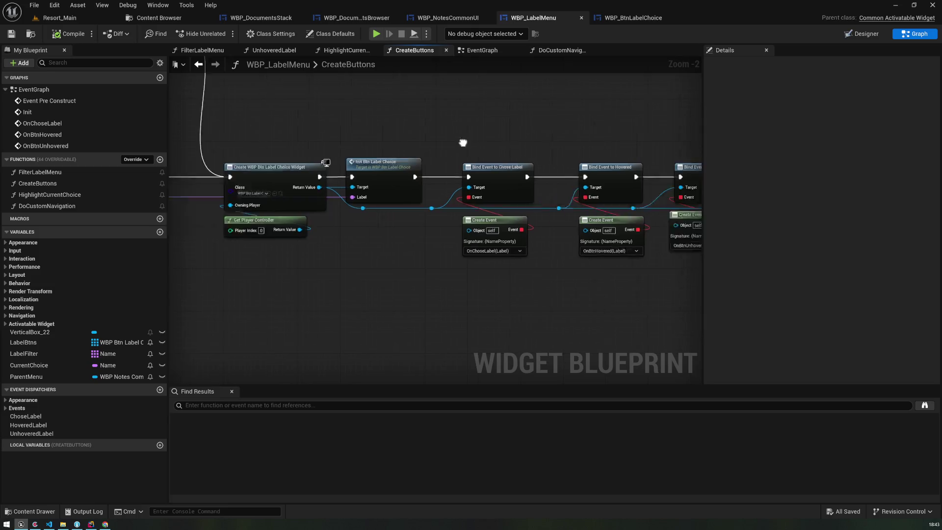
Pan through CreateButtons, selecting the IS NOT EMPTY and Label Filter nodes along the loop
{"action": "left_click_drag", "start_coordinate": [325, 280], "coordinate": [420, 279]}
{"action": "left_click_drag", "start_coordinate": [540, 292], "coordinate": [254, 246]}
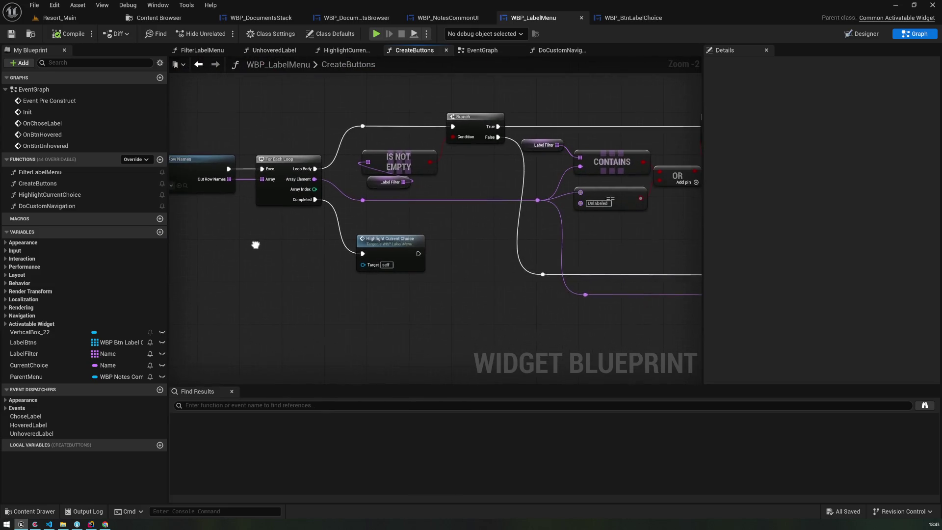
{"action": "left_click_drag", "start_coordinate": [429, 191], "coordinate": [399, 170]}
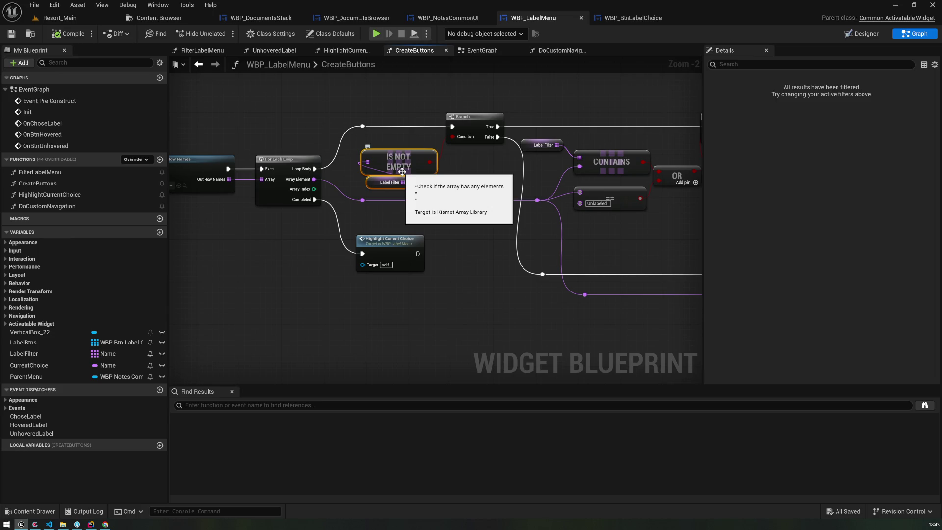
{"action": "mouse_move", "coordinate": [650, 136]}
{"action": "left_mouse_down"}
{"action": "mouse_move", "coordinate": [471, 162]}
{"action": "mouse_move", "coordinate": [496, 210]}
{"action": "mouse_move", "coordinate": [448, 132]}
{"action": "mouse_move", "coordinate": [558, 139]}
{"action": "left_mouse_up"}
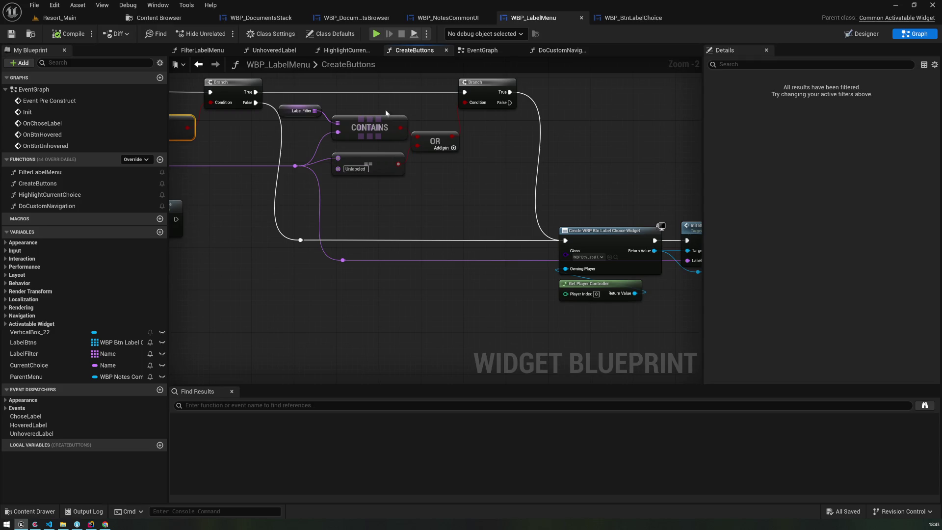
{"action": "left_click_drag", "start_coordinate": [375, 106], "coordinate": [441, 114]}
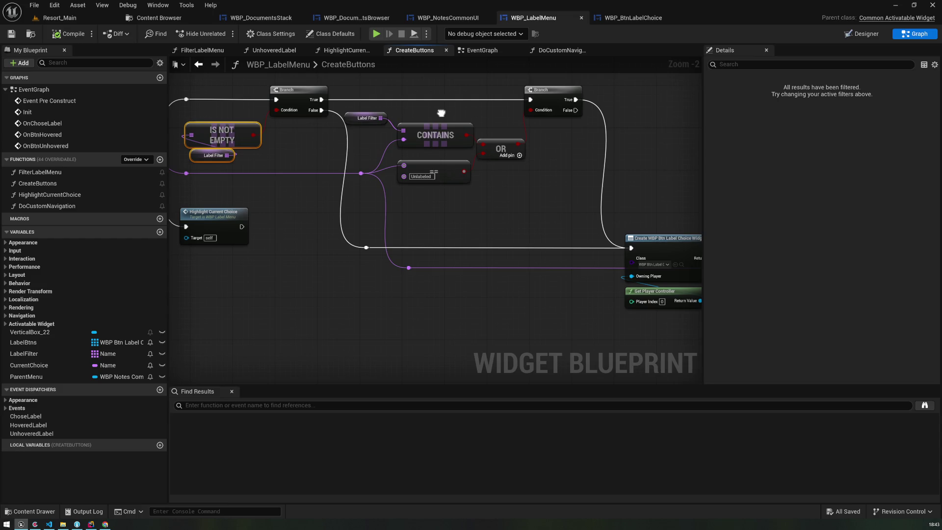
{"action": "mouse_move", "coordinate": [441, 113]}
{"action": "left_mouse_down"}
{"action": "mouse_move", "coordinate": [709, 157]}
{"action": "mouse_move", "coordinate": [728, 143]}
{"action": "mouse_move", "coordinate": [538, 110]}
{"action": "left_mouse_up"}
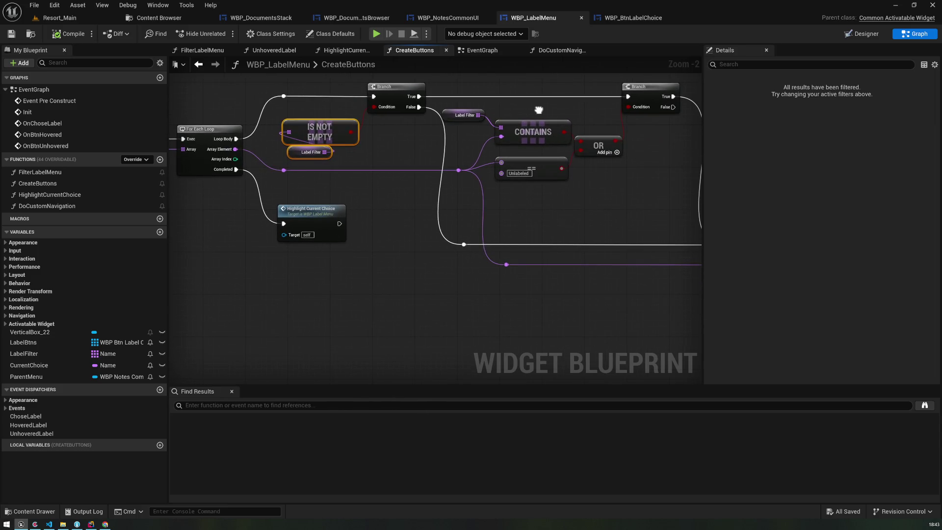
{"action": "mouse_move", "coordinate": [538, 110]}
{"action": "left_mouse_down"}
{"action": "mouse_move", "coordinate": [353, 110]}
{"action": "mouse_move", "coordinate": [426, 149]}
{"action": "mouse_move", "coordinate": [169, 93]}
{"action": "mouse_move", "coordinate": [176, 80]}
{"action": "left_mouse_up"}
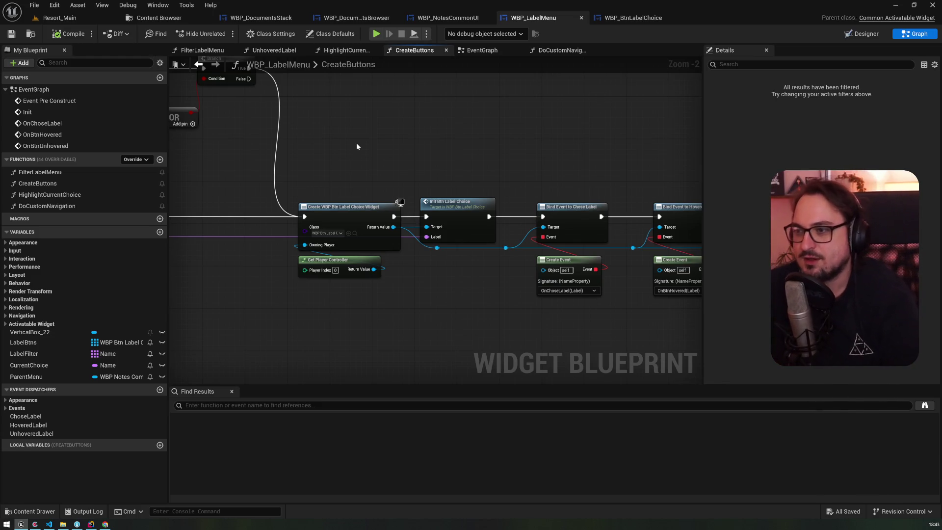
Inspect the Branch, CONTAINS and OR filter condition nodes in CreateButtons
{"action": "mouse_move", "coordinate": [353, 136]}
{"action": "left_mouse_down"}
{"action": "mouse_move", "coordinate": [466, 190]}
{"action": "mouse_move", "coordinate": [638, 221]}
{"action": "left_mouse_up"}
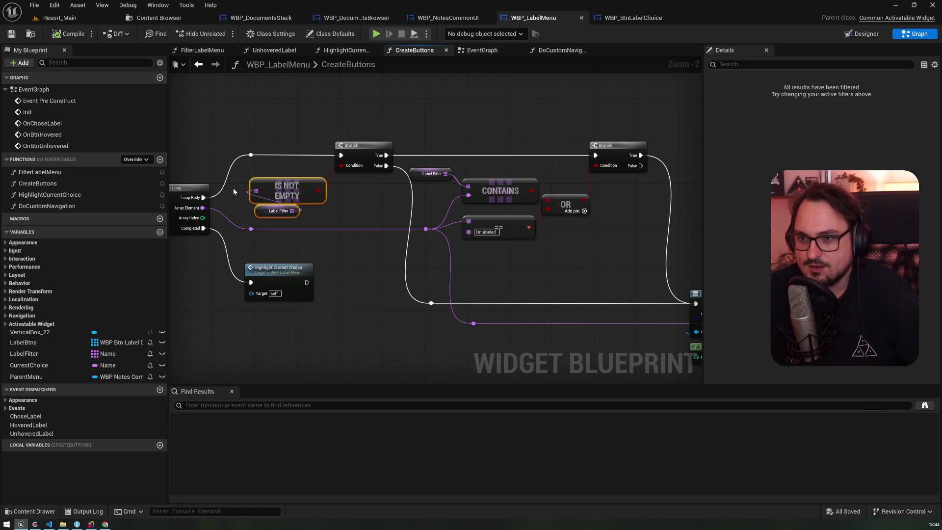
{"action": "mouse_move", "coordinate": [234, 191]}
{"action": "left_mouse_down"}
{"action": "mouse_move", "coordinate": [489, 179]}
{"action": "mouse_move", "coordinate": [616, 195]}
{"action": "mouse_move", "coordinate": [616, 158]}
{"action": "mouse_move", "coordinate": [282, 123]}
{"action": "left_mouse_up"}
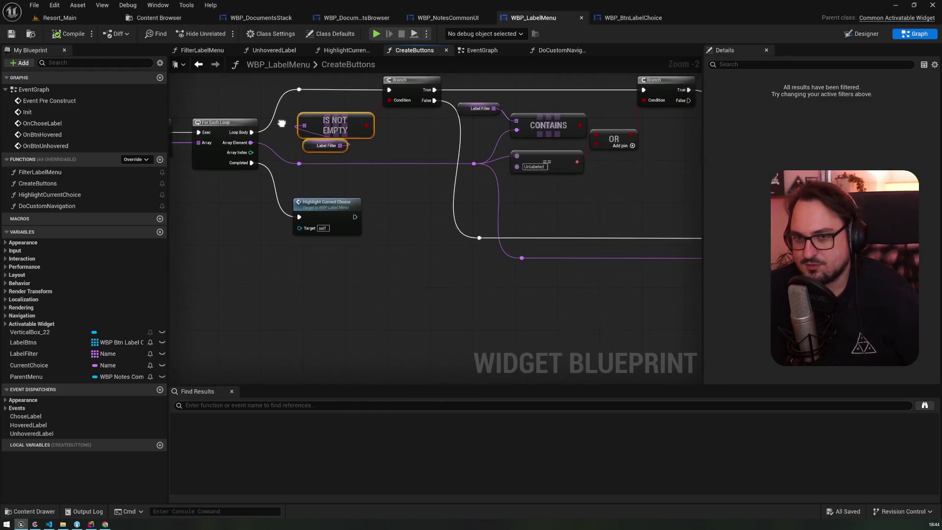
{"action": "scroll", "coordinate": [282, 124], "scroll_direction": "up", "scroll_amount": 2}
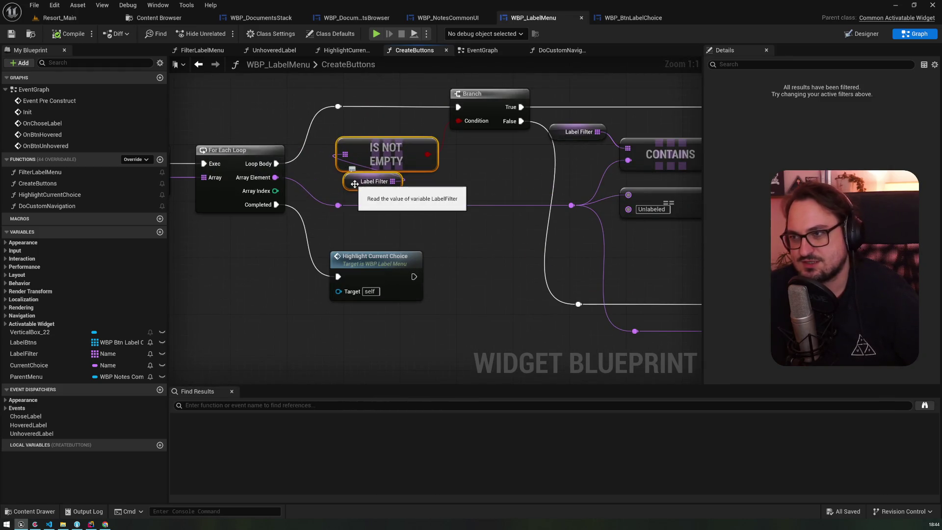
{"action": "mouse_move", "coordinate": [354, 184]}
{"action": "left_mouse_down"}
{"action": "mouse_move", "coordinate": [307, 183]}
{"action": "mouse_move", "coordinate": [228, 149]}
{"action": "left_mouse_up"}
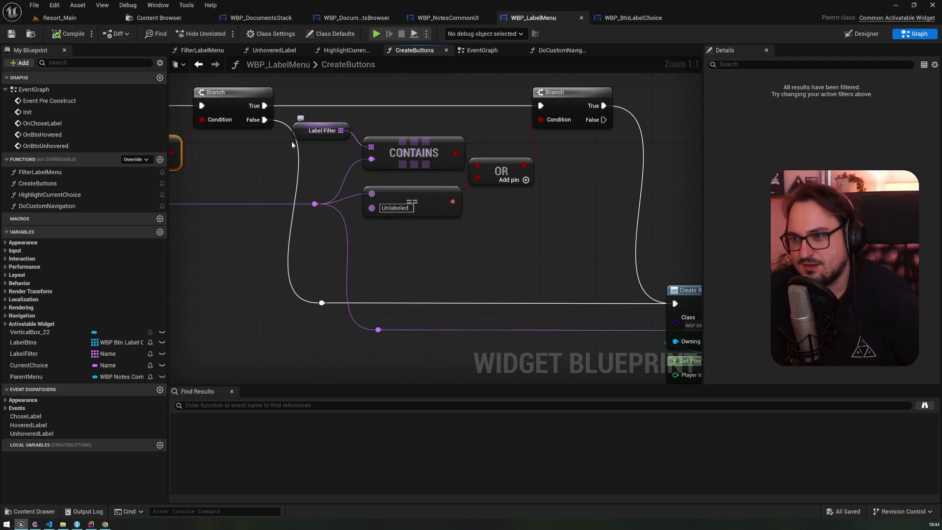
{"action": "mouse_move", "coordinate": [292, 145]}
{"action": "left_mouse_down"}
{"action": "mouse_move", "coordinate": [367, 185]}
{"action": "mouse_move", "coordinate": [443, 201]}
{"action": "mouse_move", "coordinate": [345, 133]}
{"action": "left_mouse_up"}
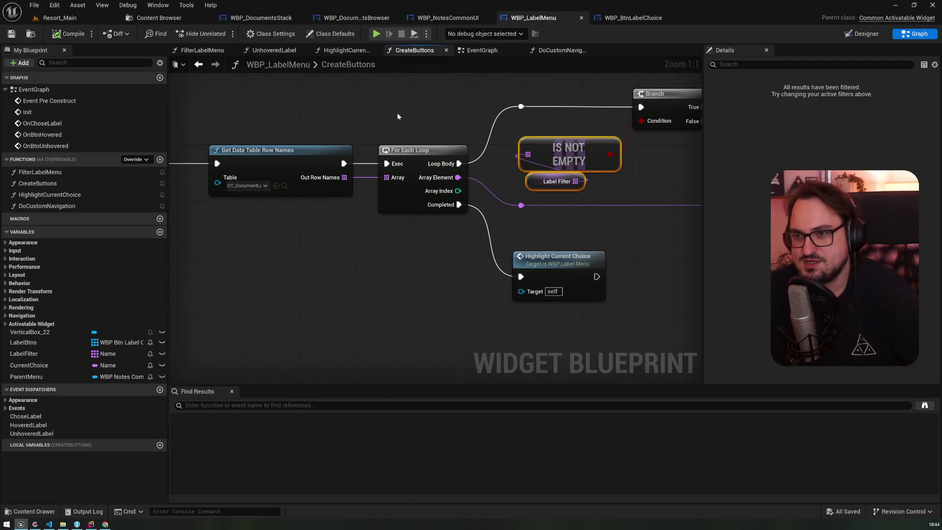
Select the For Each Loop, Get Data Table Row Names and Label Filter nodes, then follow to Label Btns ADD
{"action": "left_click", "coordinate": [418, 181]}
{"action": "left_click", "coordinate": [292, 167]}
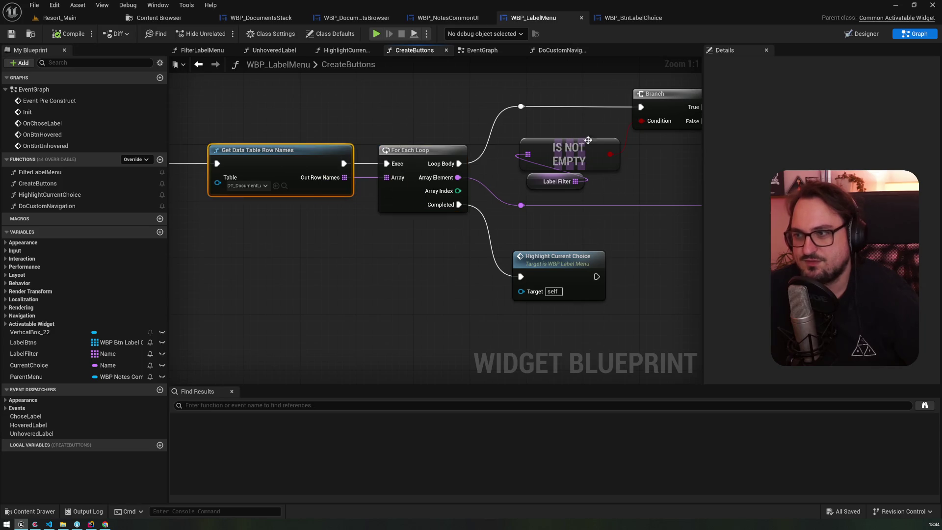
{"action": "left_click", "coordinate": [557, 181]}
{"action": "mouse_move", "coordinate": [622, 187]}
{"action": "left_mouse_down"}
{"action": "mouse_move", "coordinate": [487, 214]}
{"action": "mouse_move", "coordinate": [578, 197]}
{"action": "mouse_move", "coordinate": [423, 120]}
{"action": "left_mouse_up"}
{"action": "mouse_move", "coordinate": [517, 140]}
{"action": "left_mouse_down"}
{"action": "mouse_move", "coordinate": [557, 167]}
{"action": "mouse_move", "coordinate": [404, 113]}
{"action": "left_mouse_up"}
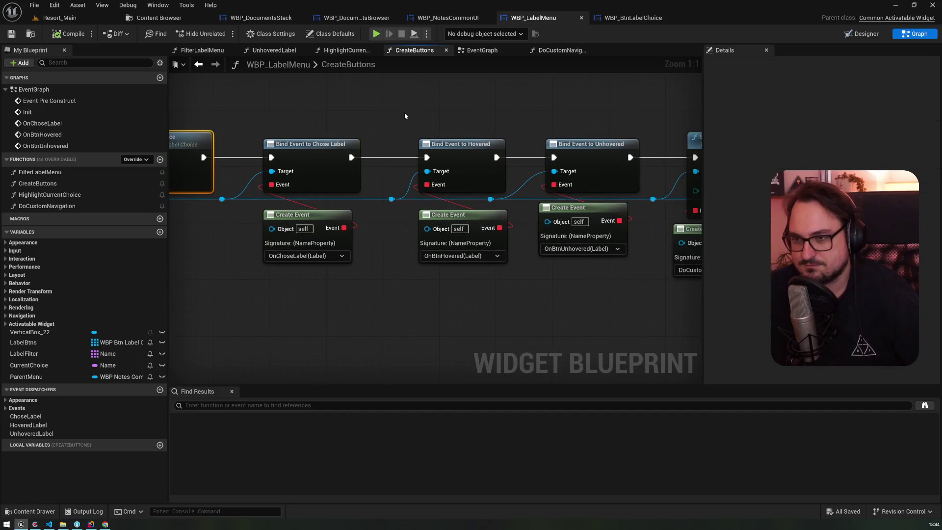
{"action": "mouse_move", "coordinate": [465, 120]}
{"action": "left_mouse_down"}
{"action": "mouse_move", "coordinate": [422, 109]}
{"action": "mouse_move", "coordinate": [208, 107]}
{"action": "left_mouse_up"}
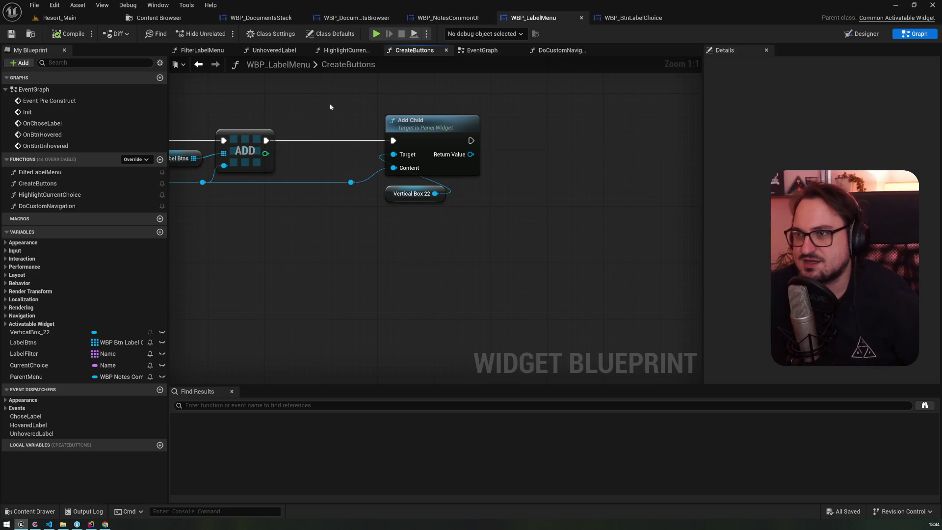
Open WBP_NotesCommonUI's Graph view and move from On Key Down to the Labeling graph
{"action": "left_click", "coordinate": [455, 19]}
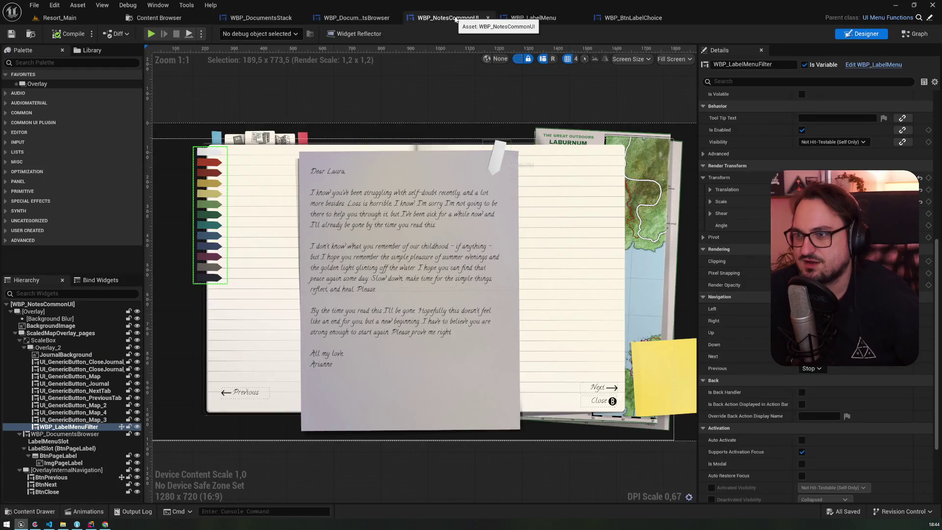
{"action": "left_click", "coordinate": [910, 36]}
{"action": "scroll", "coordinate": [551, 213], "scroll_direction": "down", "scroll_amount": 5}
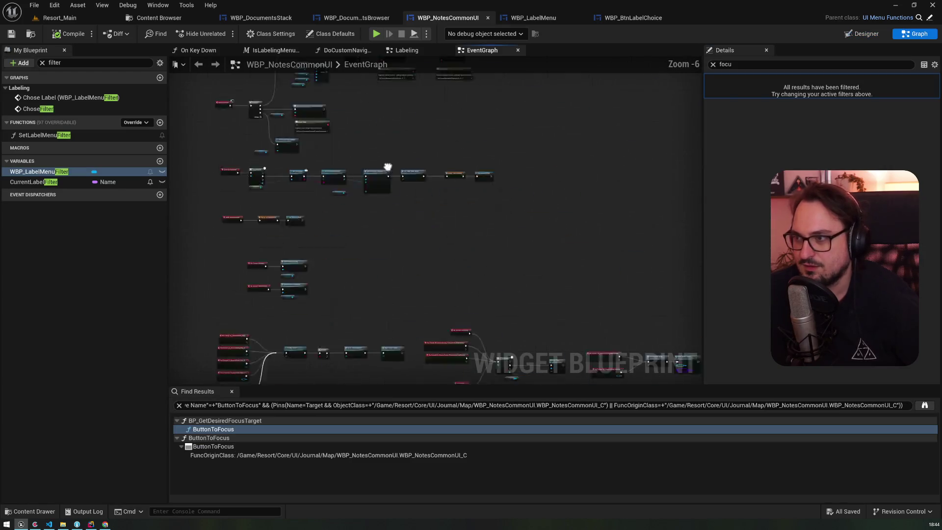
{"action": "key", "text": "alt+Left"}
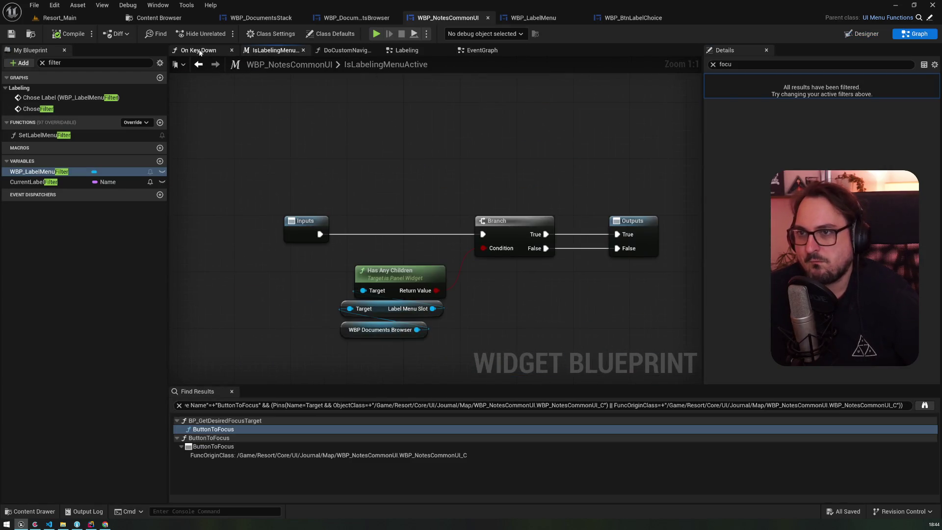
{"action": "left_click", "coordinate": [199, 50]}
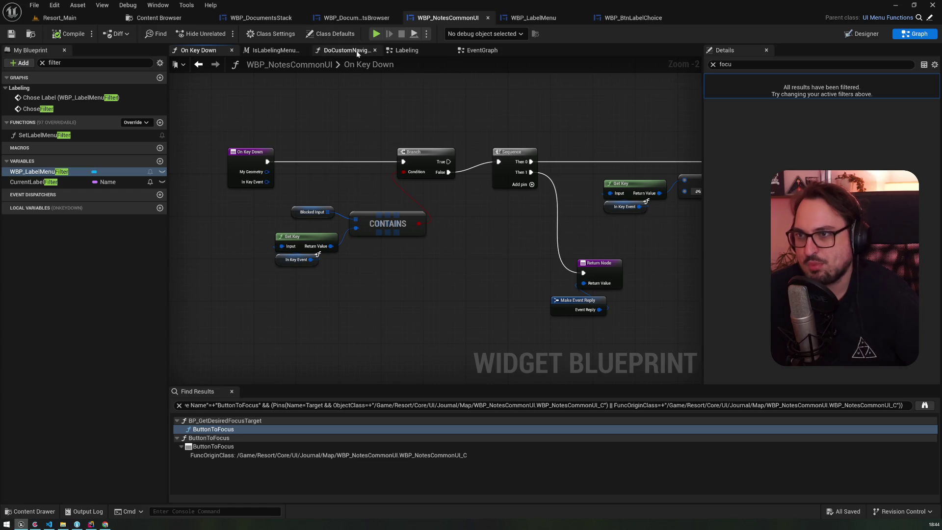
{"action": "left_click", "coordinate": [427, 48]}
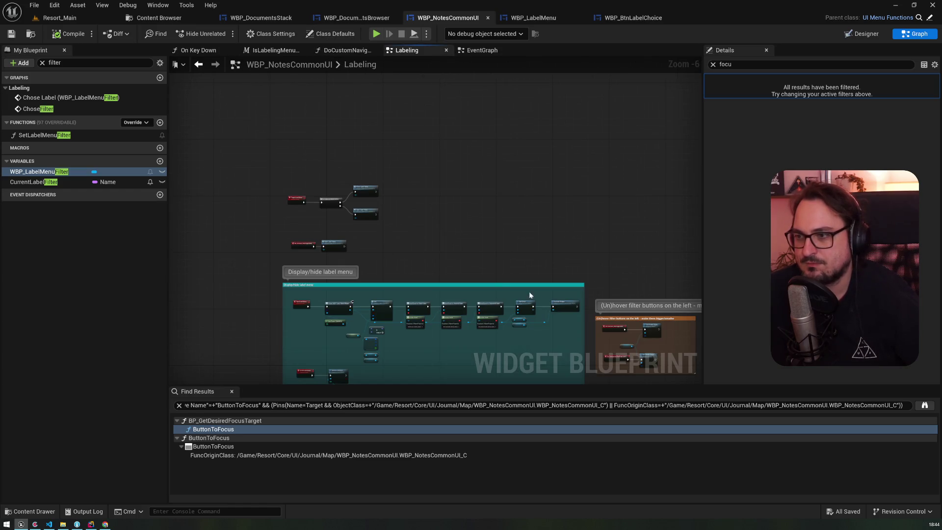
Zoom out the Labeling graph until both the hovered-label and chosen-label comment groups show
{"action": "scroll", "coordinate": [559, 323], "scroll_direction": "up", "scroll_amount": 7}
{"action": "left_click", "coordinate": [564, 235]}
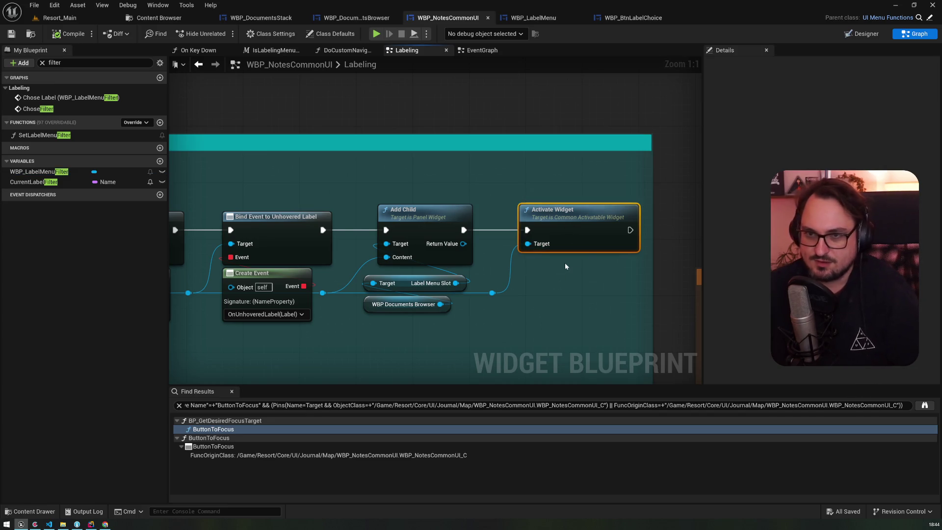
{"action": "left_click_drag", "start_coordinate": [334, 206], "coordinate": [337, 206]}
{"action": "scroll", "coordinate": [337, 206], "scroll_direction": "down", "scroll_amount": 3}
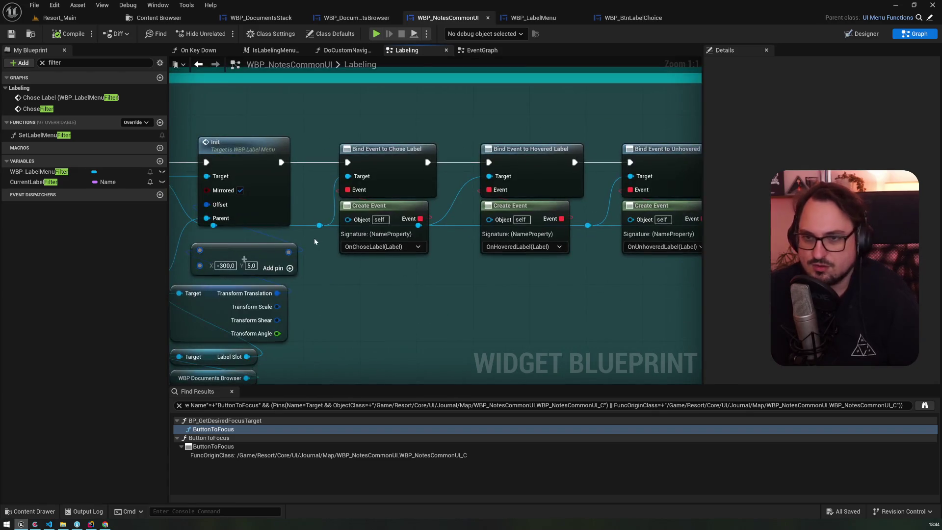
{"action": "scroll", "coordinate": [266, 174], "scroll_direction": "down", "scroll_amount": 1}
{"action": "scroll", "coordinate": [265, 173], "scroll_direction": "down", "scroll_amount": 4}
{"action": "left_click_drag", "start_coordinate": [282, 280], "coordinate": [419, 154]}
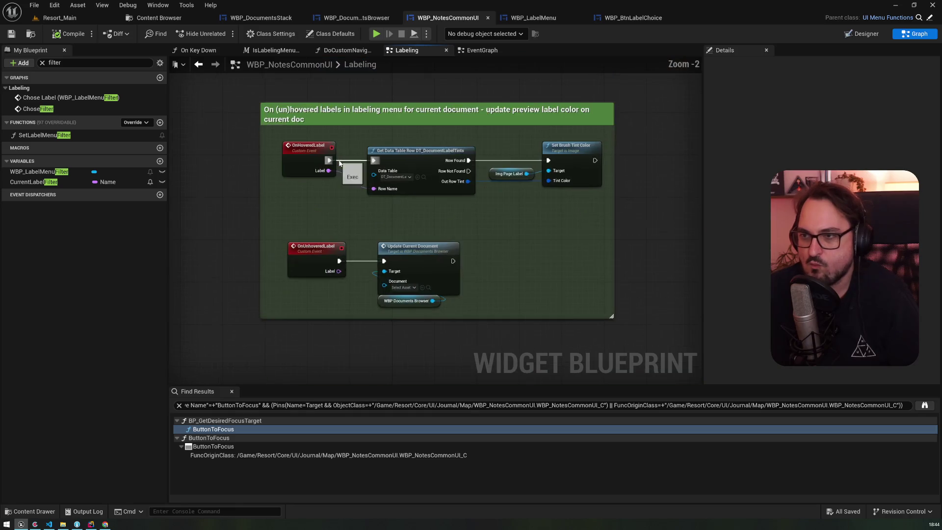
{"action": "scroll", "coordinate": [339, 160], "scroll_direction": "up", "scroll_amount": 6}
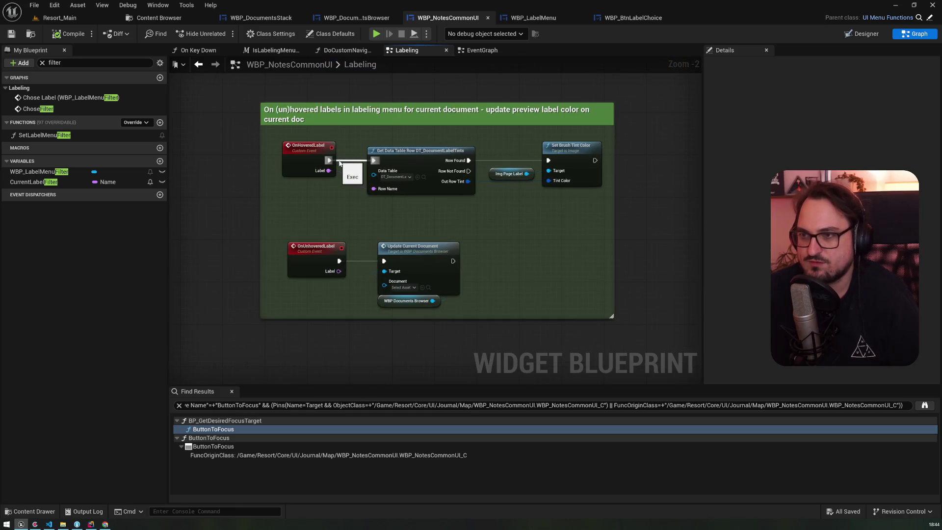
{"action": "scroll", "coordinate": [340, 163], "scroll_direction": "down", "scroll_amount": 2}
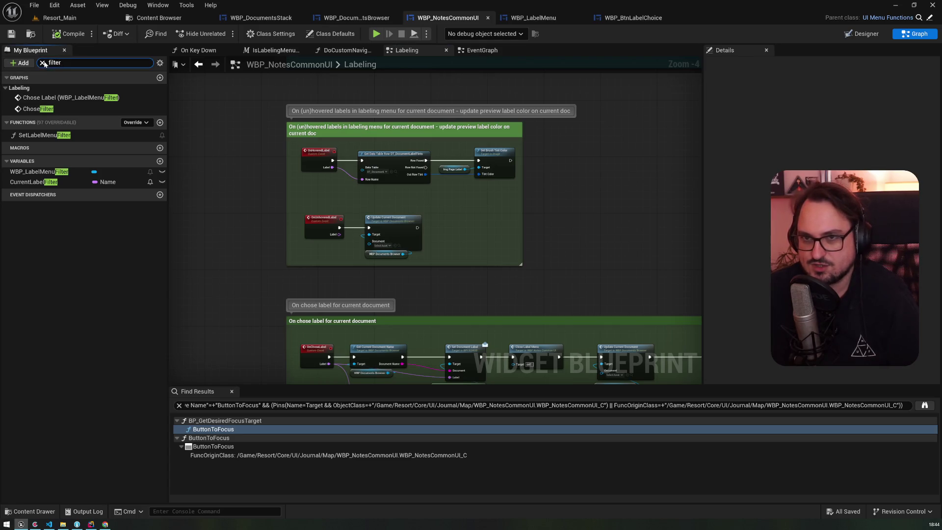
Clear the My Blueprint search and look over DoCustomNavigation, Get_UI_GenericButton_Map_Visibility and GetCurrentDocuments
{"action": "left_click", "coordinate": [43, 62]}
{"action": "left_click", "coordinate": [7, 92]}
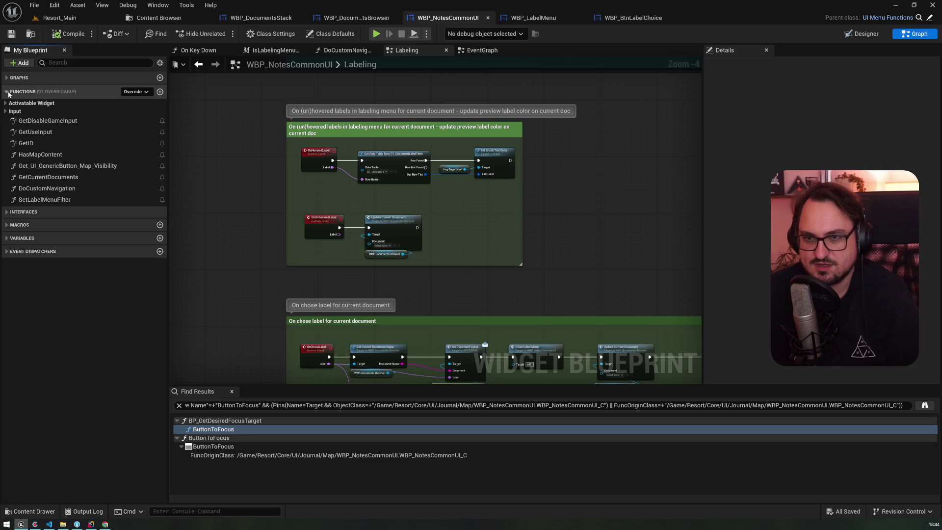
{"action": "left_click", "coordinate": [65, 191]}
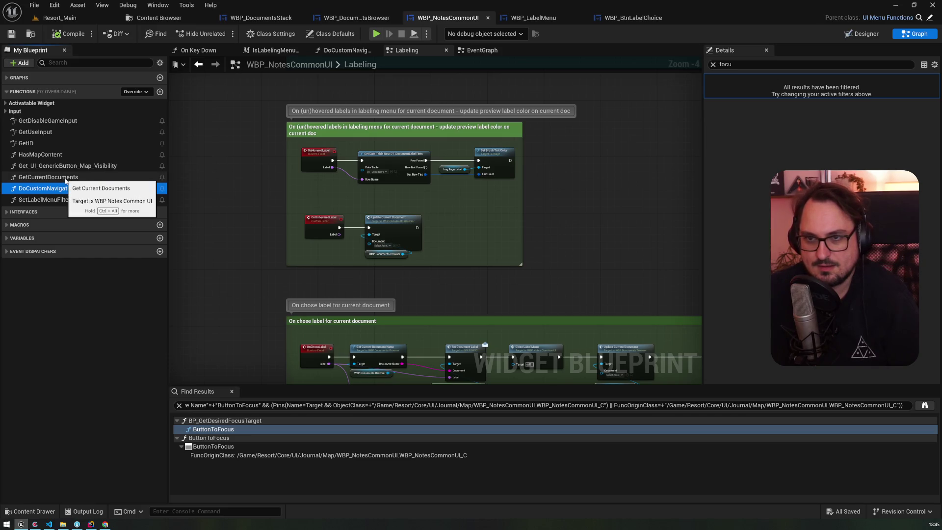
{"action": "left_click", "coordinate": [66, 168]}
{"action": "left_click", "coordinate": [67, 178]}
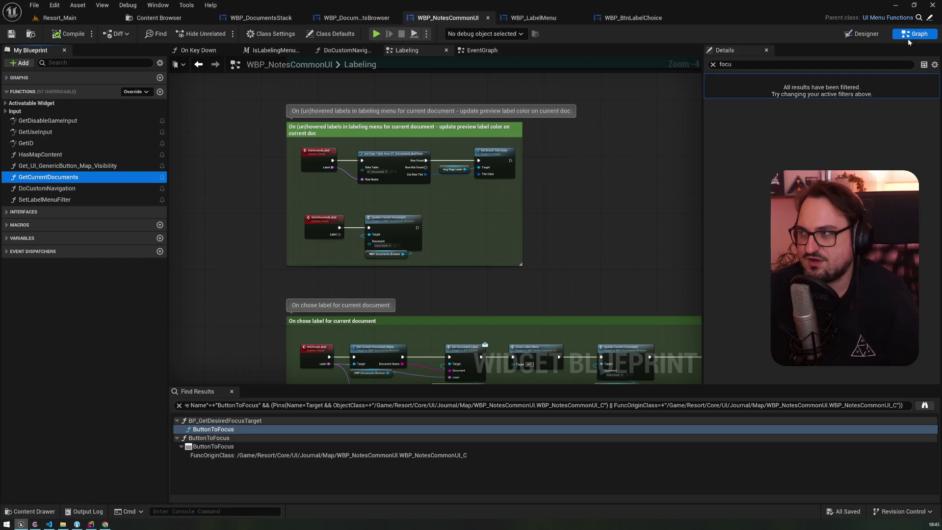
Check the Designer, then return to Graph and open the EventGraph from the Graphs list
{"action": "left_click", "coordinate": [861, 33]}
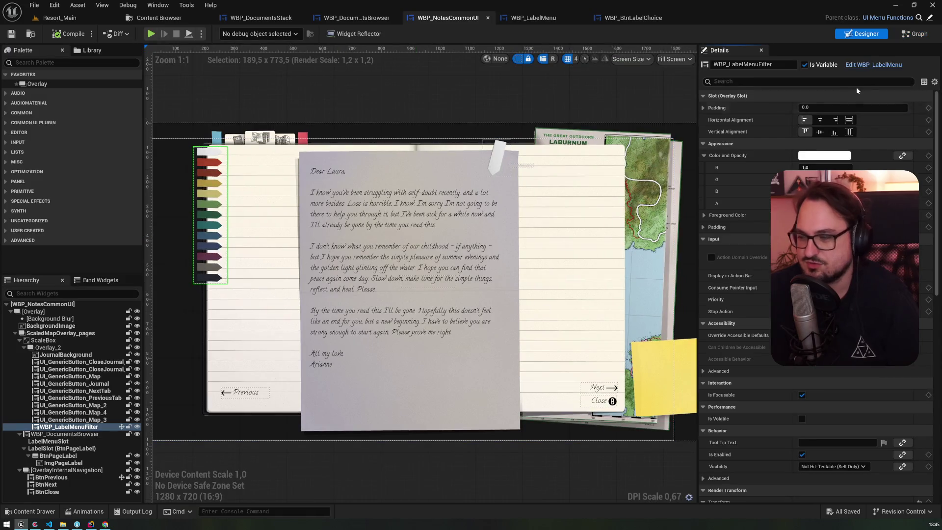
{"action": "left_click", "coordinate": [916, 36]}
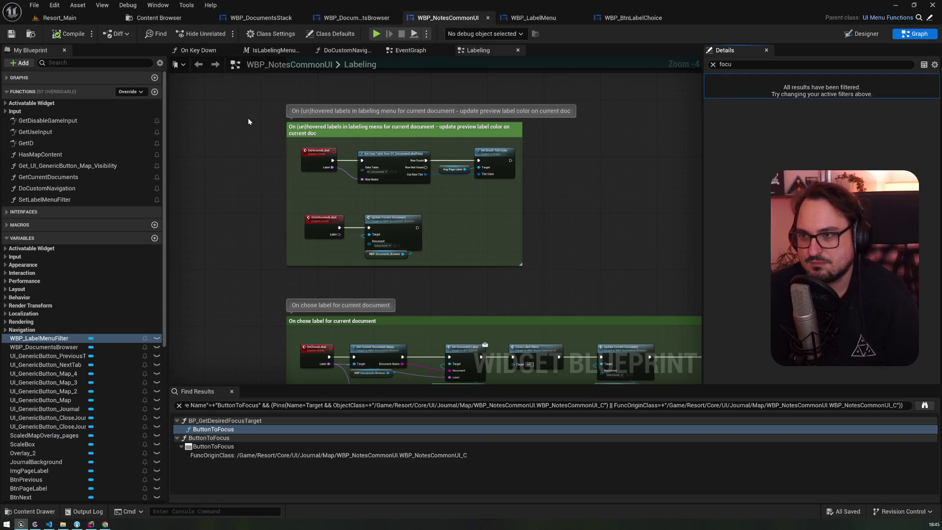
{"action": "left_click", "coordinate": [15, 78]}
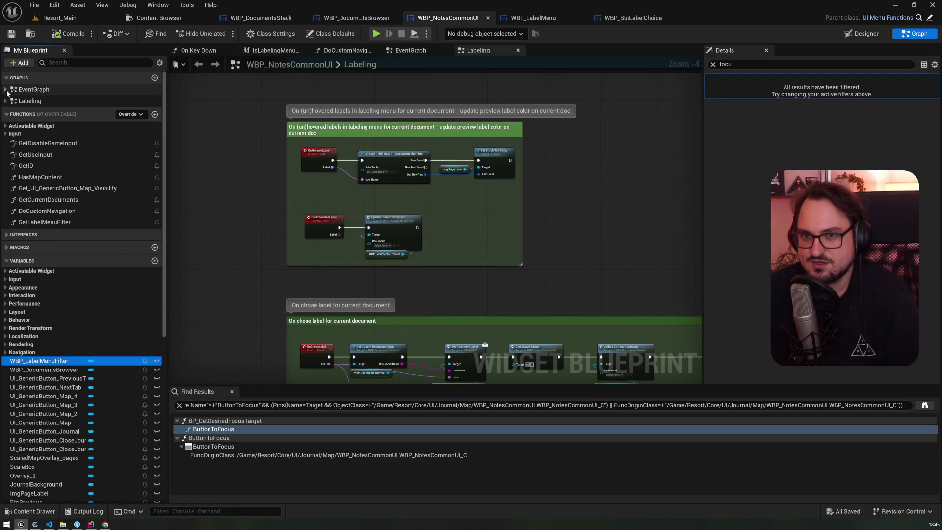
{"action": "left_click", "coordinate": [6, 89]}
{"action": "double_click", "coordinate": [30, 90]}
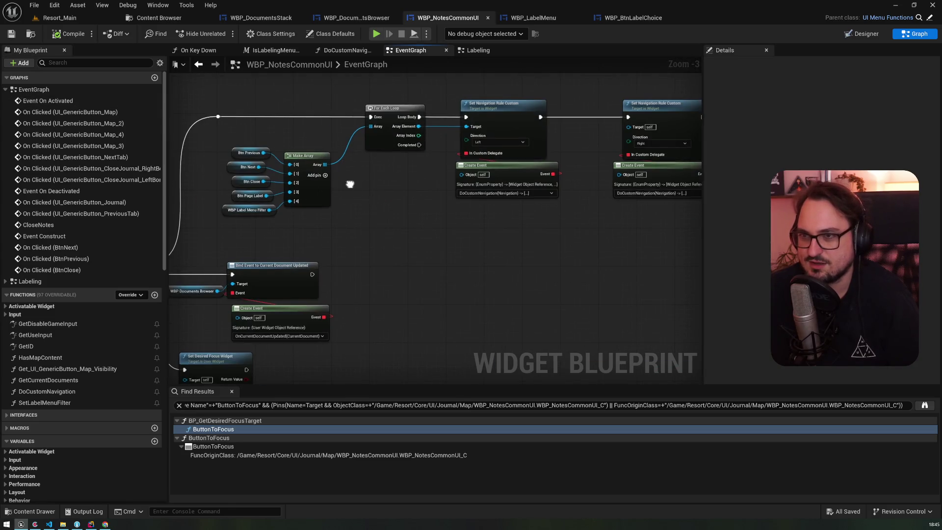
Move the Sequence node's Then 2 wire down to the new Then 3 output
{"action": "scroll", "coordinate": [404, 174], "scroll_direction": "down", "scroll_amount": 1}
{"action": "scroll", "coordinate": [404, 174], "scroll_direction": "down", "scroll_amount": 1}
{"action": "mouse_move", "coordinate": [603, 279]}
{"action": "left_mouse_down"}
{"action": "mouse_move", "coordinate": [287, 190]}
{"action": "mouse_move", "coordinate": [312, 189]}
{"action": "mouse_move", "coordinate": [313, 157]}
{"action": "left_mouse_up"}
{"action": "scroll", "coordinate": [278, 286], "scroll_direction": "up", "scroll_amount": 5}
{"action": "left_click", "coordinate": [259, 332]}
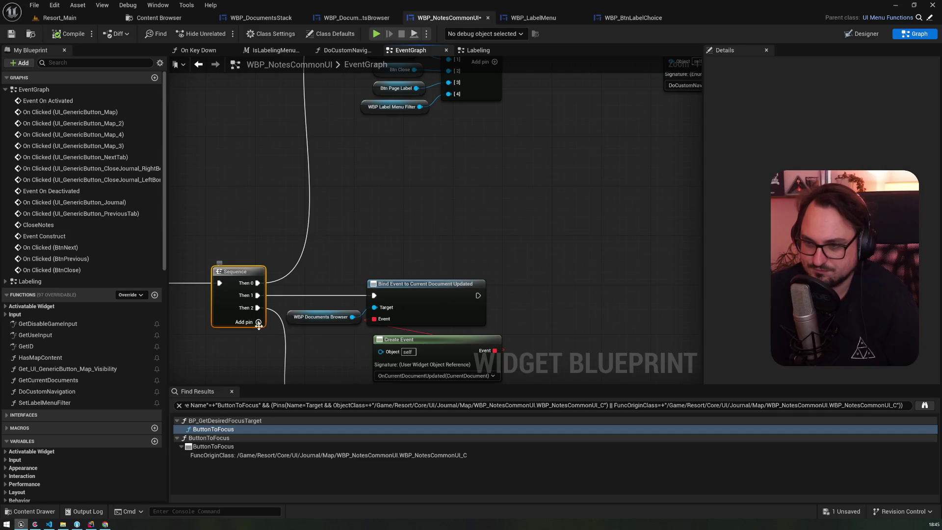
{"action": "mouse_move", "coordinate": [258, 308]}
{"action": "left_mouse_down"}
{"action": "mouse_move", "coordinate": [258, 324]}
{"action": "mouse_move", "coordinate": [260, 304]}
{"action": "mouse_move", "coordinate": [367, 251]}
{"action": "mouse_move", "coordinate": [345, 355]}
{"action": "mouse_move", "coordinate": [334, 271]}
{"action": "left_mouse_up"}
Select the Btn Previous reference node among the button getters
{"action": "left_click", "coordinate": [318, 180]}
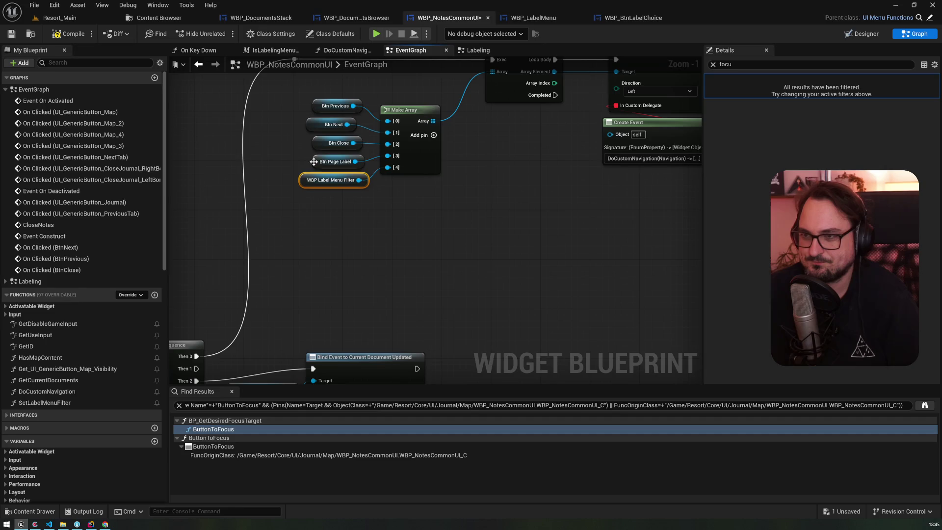
{"action": "left_click", "coordinate": [314, 162]}
{"action": "left_click", "coordinate": [319, 106]}
Duplicate Btn Previous and place a Set Navigation Rule Custom node driven by Sequence Then 1
{"action": "key", "text": "ctrl+c"}
{"action": "key", "text": "ctrl+v"}
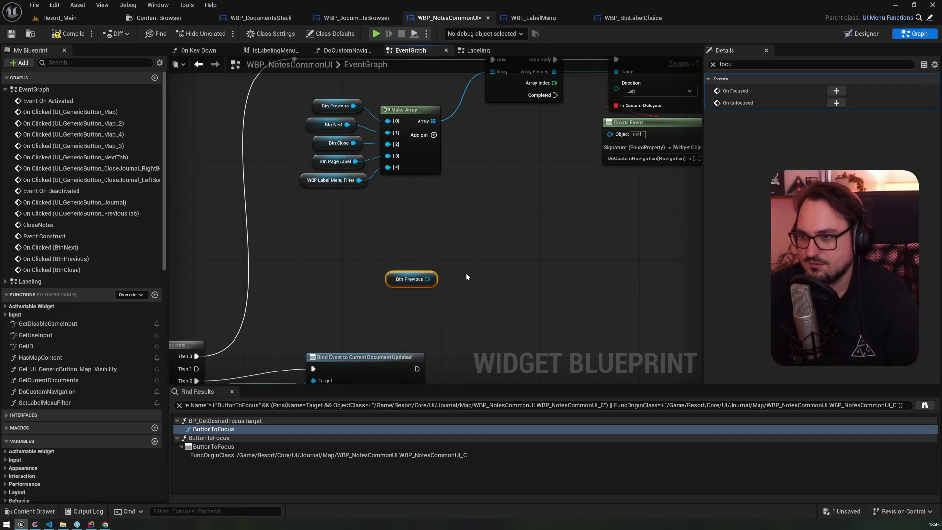
{"action": "left_click_drag", "start_coordinate": [466, 272], "coordinate": [329, 342]}
{"action": "mouse_move", "coordinate": [497, 131]}
{"action": "left_mouse_down"}
{"action": "mouse_move", "coordinate": [296, 301]}
{"action": "mouse_move", "coordinate": [329, 323]}
{"action": "left_mouse_up"}
{"action": "left_click_drag", "start_coordinate": [329, 323], "coordinate": [361, 234]}
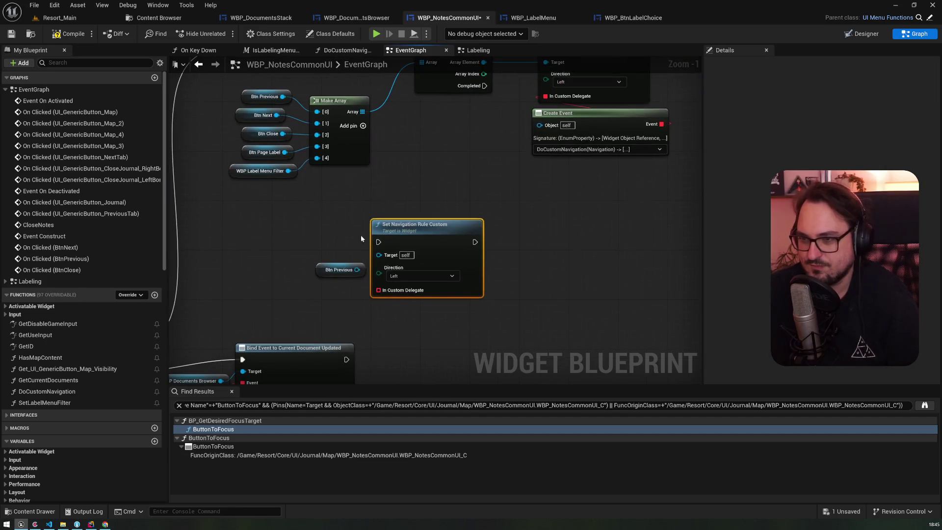
{"action": "left_click_drag", "start_coordinate": [295, 319], "coordinate": [405, 273]}
{"action": "mouse_move", "coordinate": [237, 312]}
{"action": "left_mouse_down"}
{"action": "mouse_move", "coordinate": [460, 199]}
{"action": "mouse_move", "coordinate": [489, 195]}
{"action": "left_mouse_up"}
Add a reroute point on the Then 1 wire and position it neatly
{"action": "left_click", "coordinate": [391, 229]}
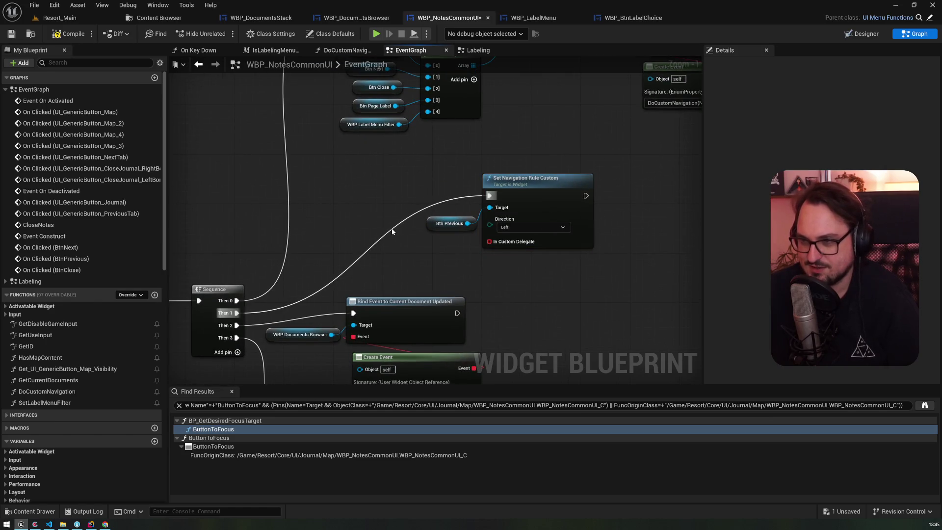
{"action": "double_click", "coordinate": [391, 231]}
{"action": "mouse_move", "coordinate": [392, 232]}
{"action": "left_mouse_down"}
{"action": "mouse_move", "coordinate": [372, 208]}
{"action": "mouse_move", "coordinate": [378, 195]}
{"action": "left_mouse_up"}
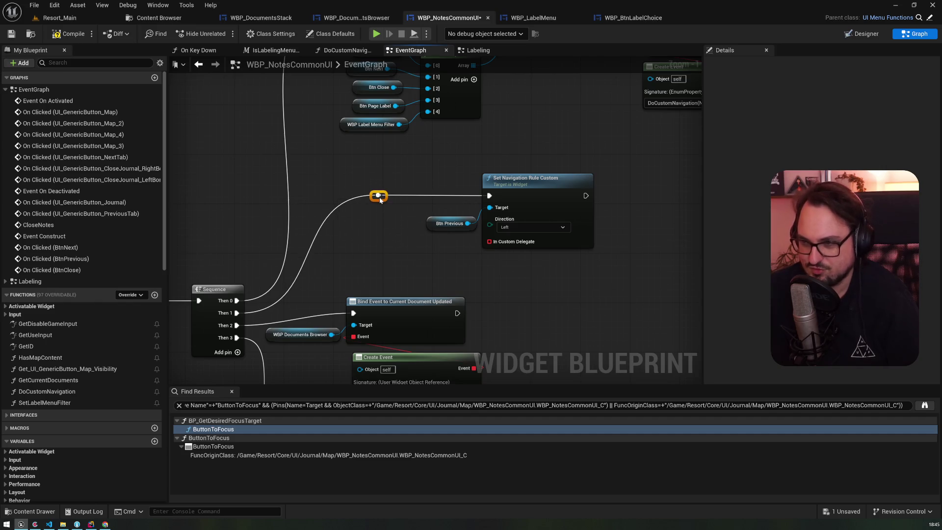
{"action": "left_click", "coordinate": [565, 204], "text": "ctrl"}
{"action": "left_click_drag", "start_coordinate": [524, 147], "coordinate": [438, 129]}
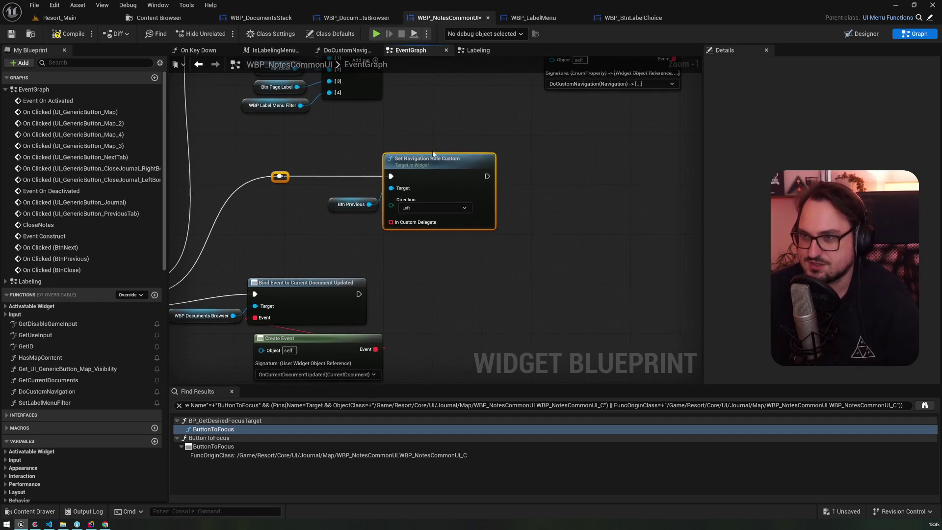
Attach a Create Event to In Custom Delegate and generate a matching function
{"action": "left_click_drag", "start_coordinate": [403, 222], "coordinate": [408, 248]}
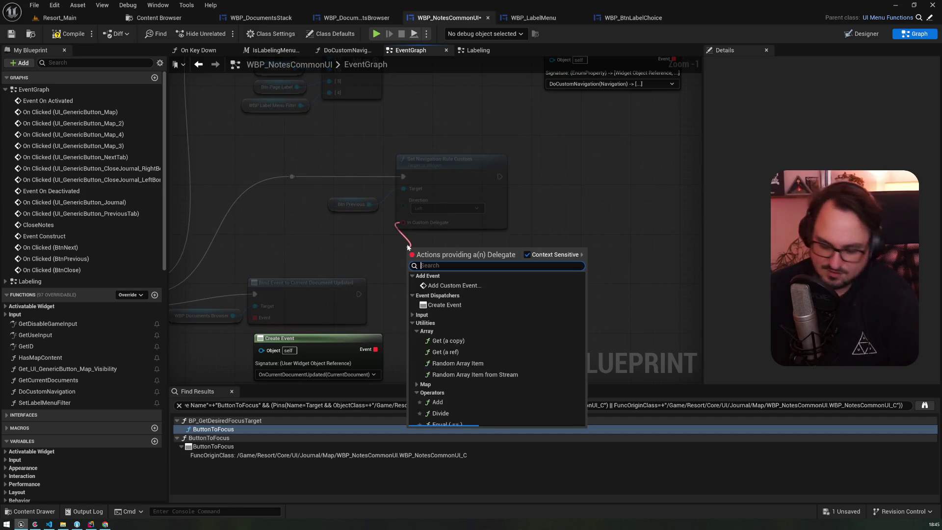
{"action": "type", "text": "create"}
{"action": "key", "text": "Return"}
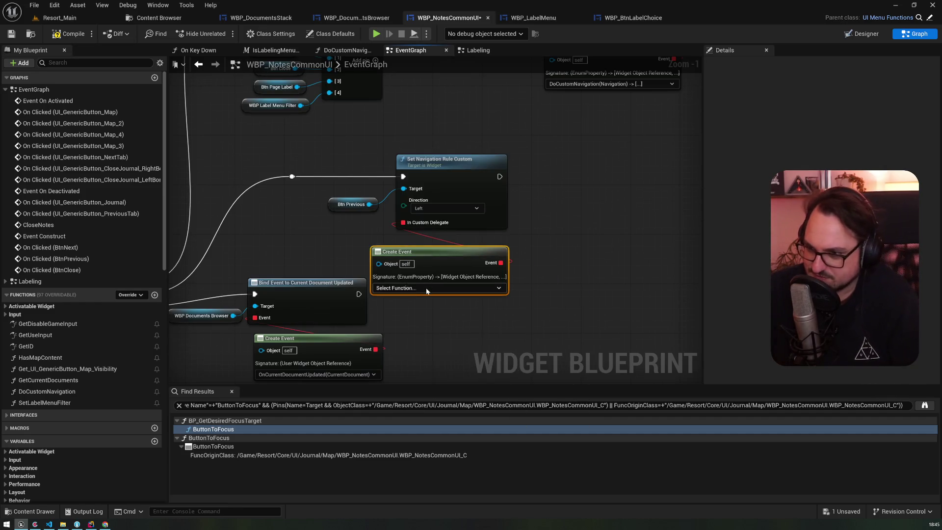
{"action": "left_click", "coordinate": [426, 288]}
{"action": "left_click", "coordinate": [421, 317]}
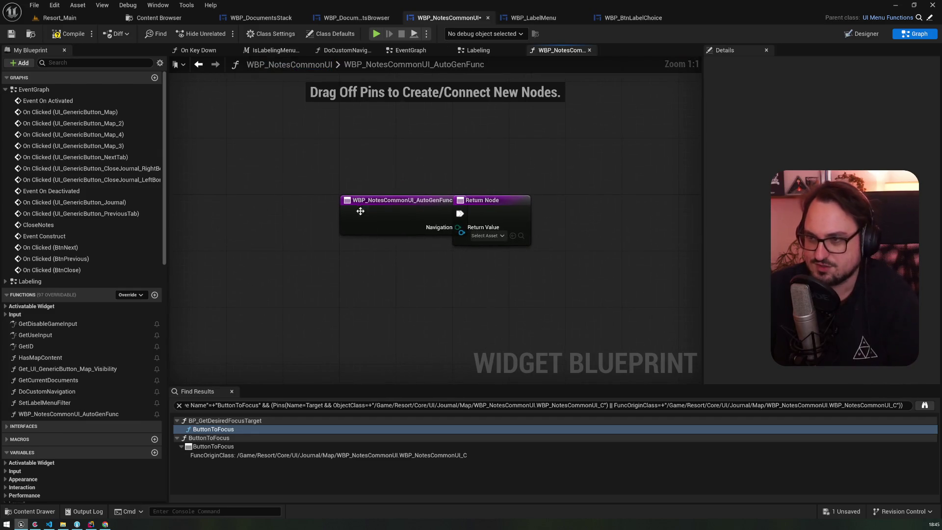
Rename the AutoGenFunc in My Blueprint to DoCustomNavigation_ToFilterLabelMenu
{"action": "scroll", "coordinate": [124, 180], "scroll_direction": "down", "scroll_amount": 3}
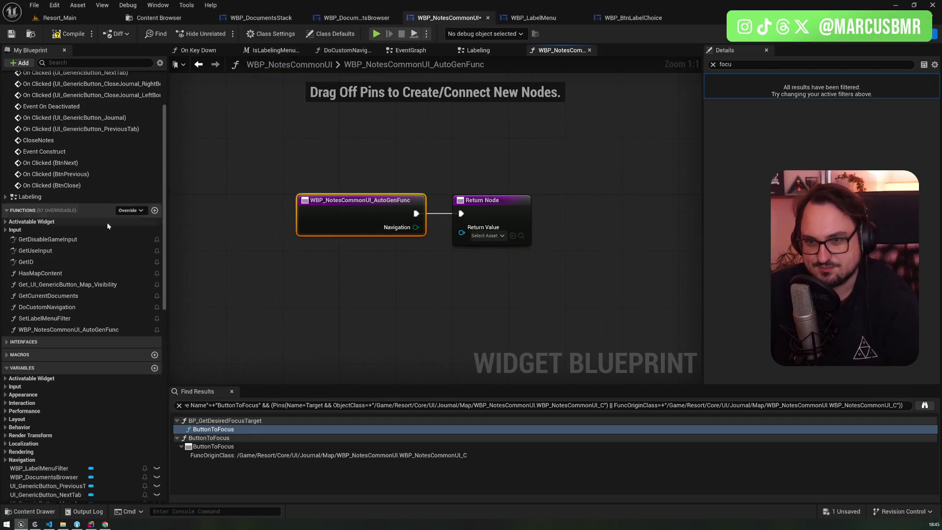
{"action": "left_click", "coordinate": [69, 330]}
{"action": "key", "text": "F2"}
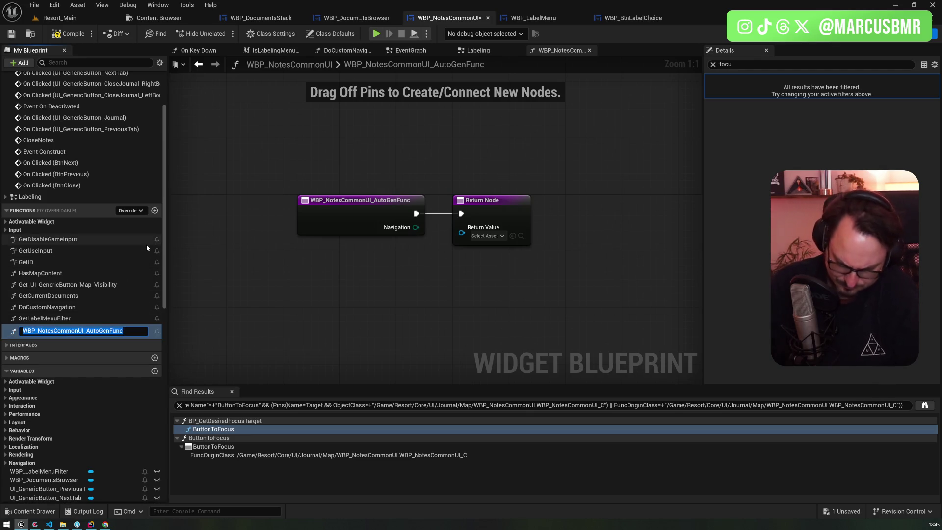
{"action": "type", "text": "DoCustomNavigation"}
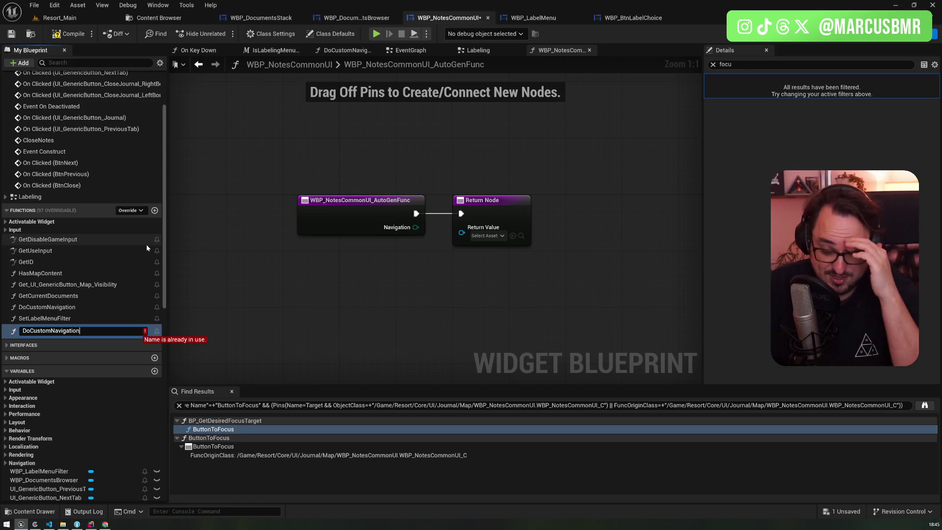
{"action": "type", "text": "i"}
{"action": "key", "text": "BackSpace"}
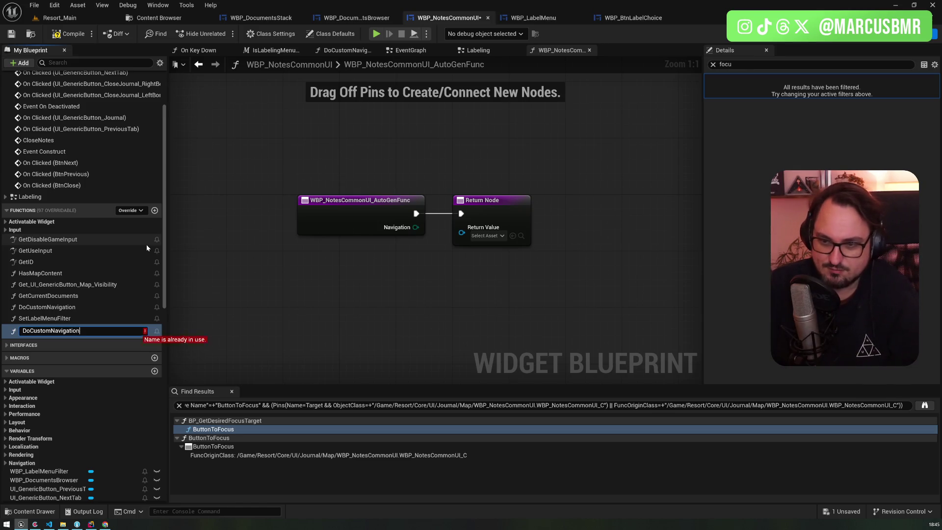
{"action": "type", "text": "_To"}
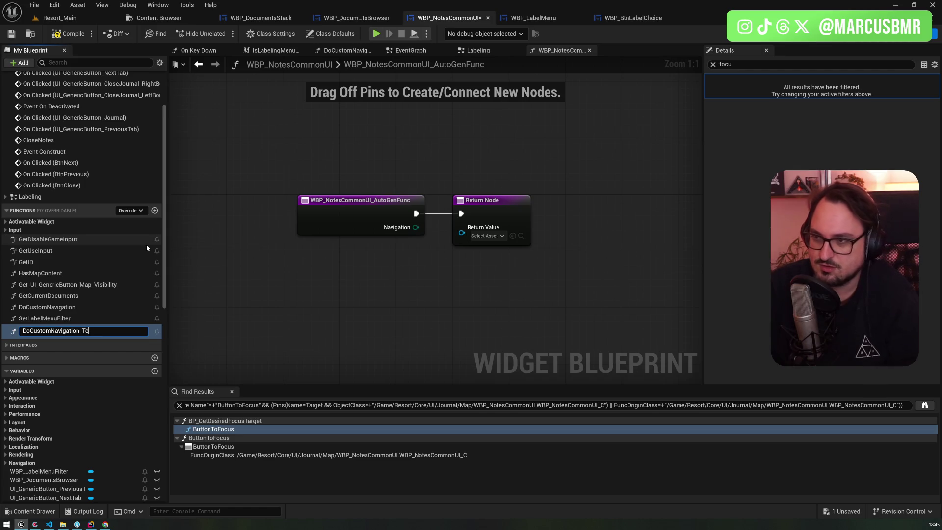
{"action": "type", "text": "FilterLabelMenu"}
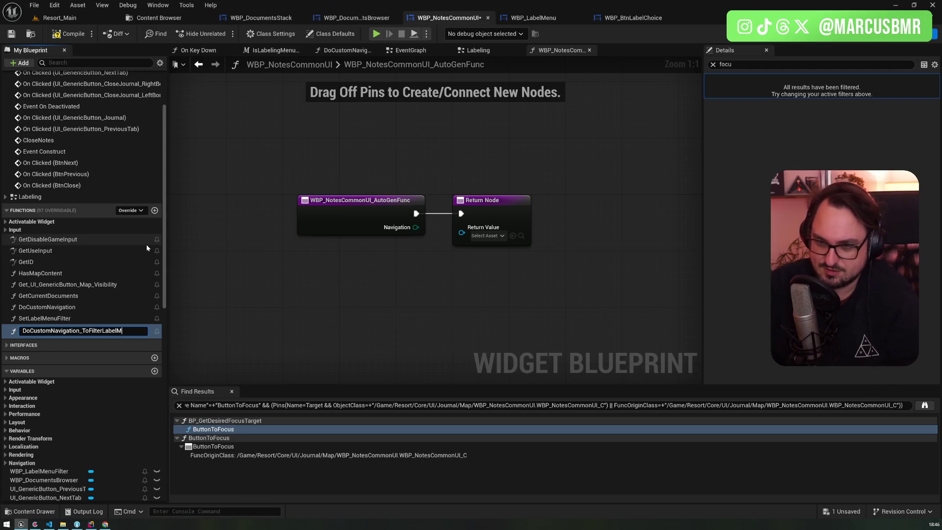
{"action": "key", "text": "Return"}
Back in the EventGraph, rearrange the focus-setting and document browser binding node groups to make room
{"action": "key", "text": "alt+Left"}
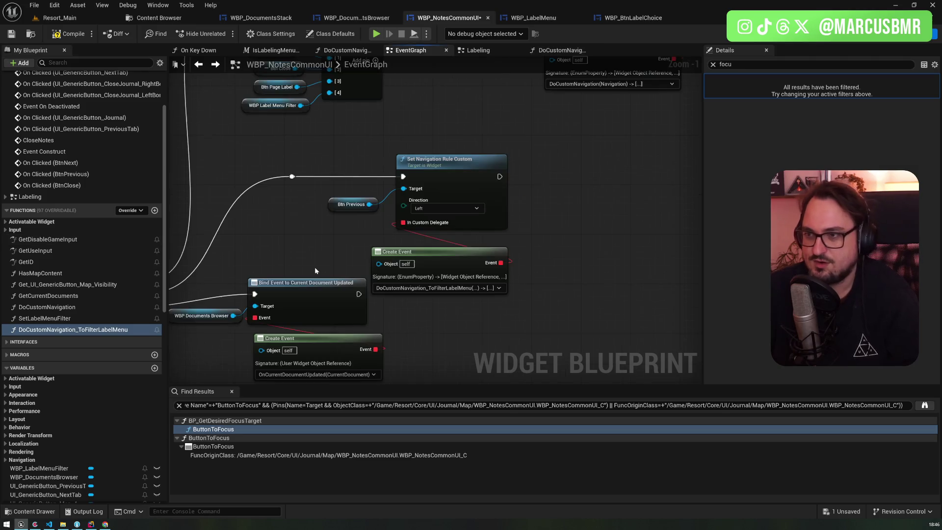
{"action": "left_click", "coordinate": [439, 247]}
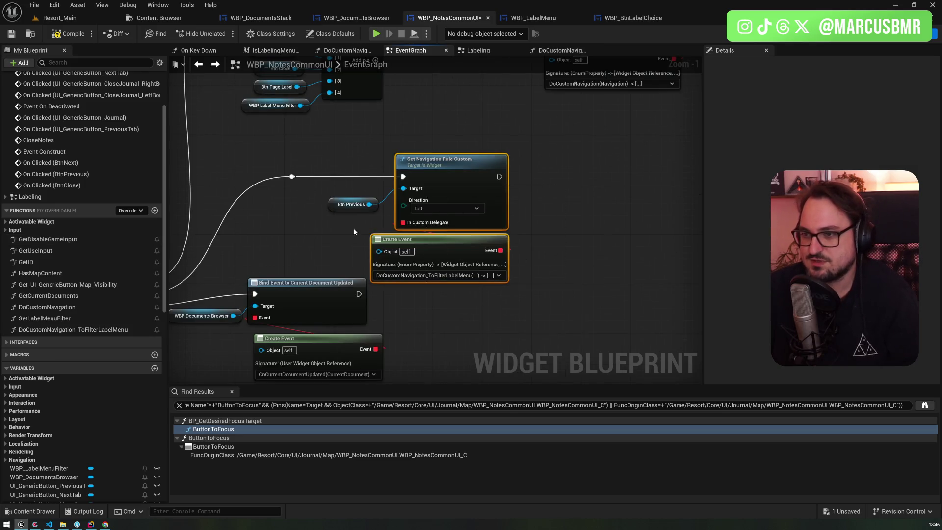
{"action": "scroll", "coordinate": [349, 142], "scroll_direction": "down", "scroll_amount": 4}
{"action": "scroll", "coordinate": [447, 197], "scroll_direction": "down", "scroll_amount": 5}
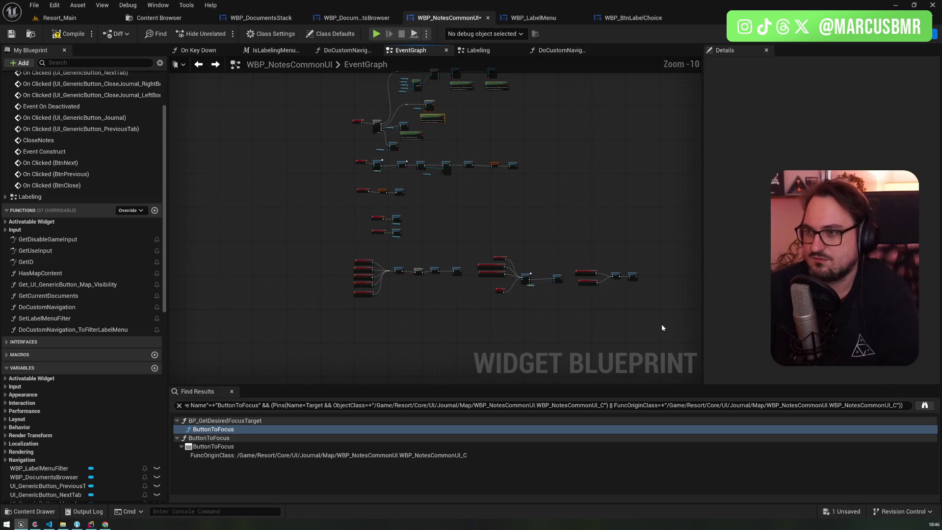
{"action": "left_click_drag", "start_coordinate": [661, 328], "coordinate": [293, 155]}
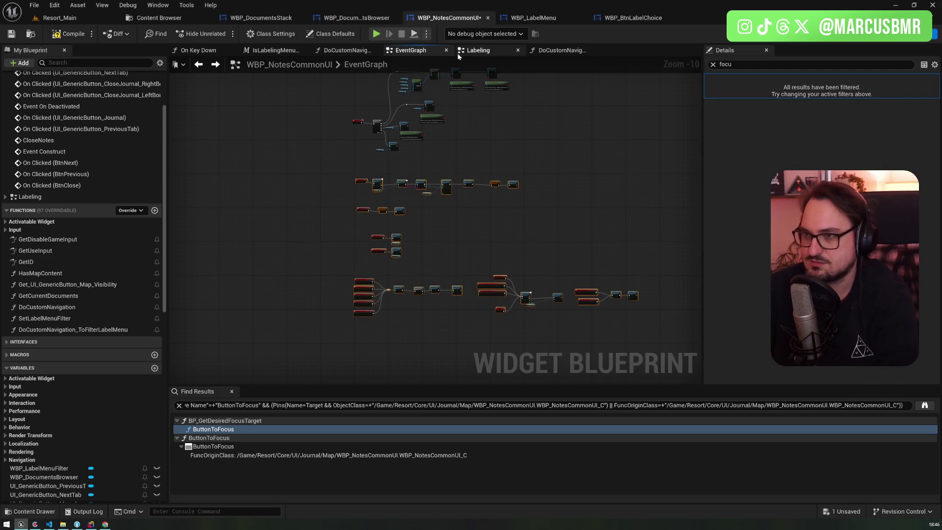
{"action": "scroll", "coordinate": [427, 191], "scroll_direction": "up", "scroll_amount": 9}
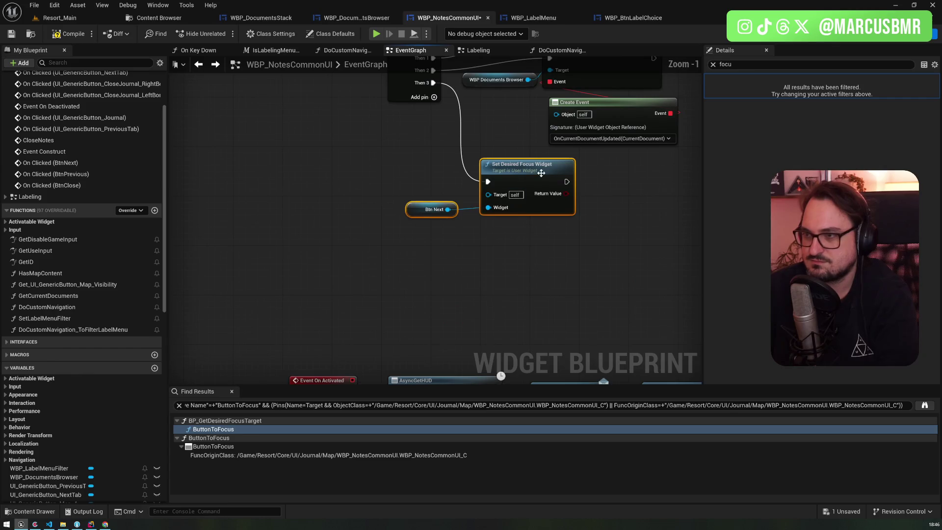
{"action": "left_click_drag", "start_coordinate": [541, 173], "coordinate": [543, 230]}
{"action": "left_click_drag", "start_coordinate": [556, 275], "coordinate": [454, 176]}
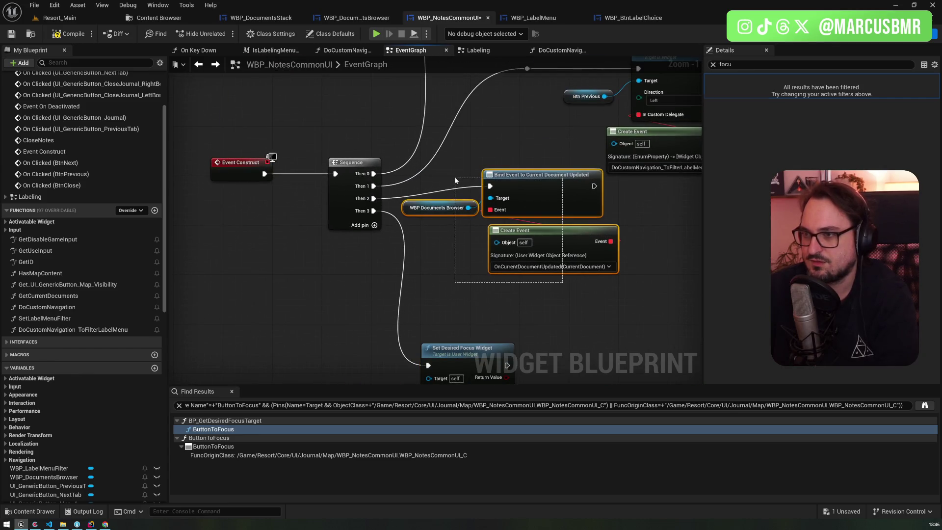
{"action": "mouse_move", "coordinate": [544, 196]}
{"action": "left_mouse_down"}
{"action": "mouse_move", "coordinate": [577, 245]}
{"action": "mouse_move", "coordinate": [533, 212]}
{"action": "mouse_move", "coordinate": [227, 202]}
{"action": "mouse_move", "coordinate": [288, 199]}
{"action": "mouse_move", "coordinate": [299, 185]}
{"action": "left_mouse_up"}
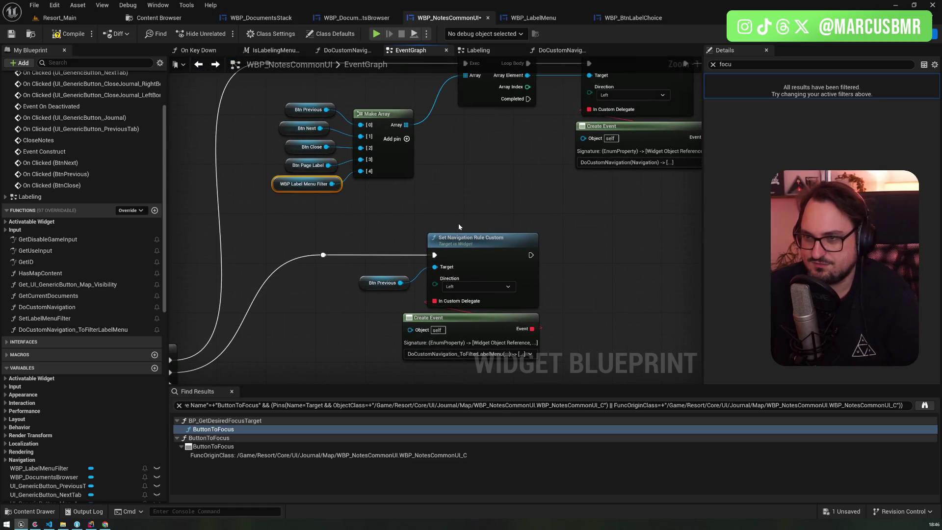
Set Btn Previous's navigation rule direction to Up and paste a WBP Label Menu Filter getter beside it
{"action": "left_click_drag", "start_coordinate": [458, 223], "coordinate": [369, 200]}
{"action": "left_click", "coordinate": [389, 263]}
{"action": "left_click", "coordinate": [369, 291]}
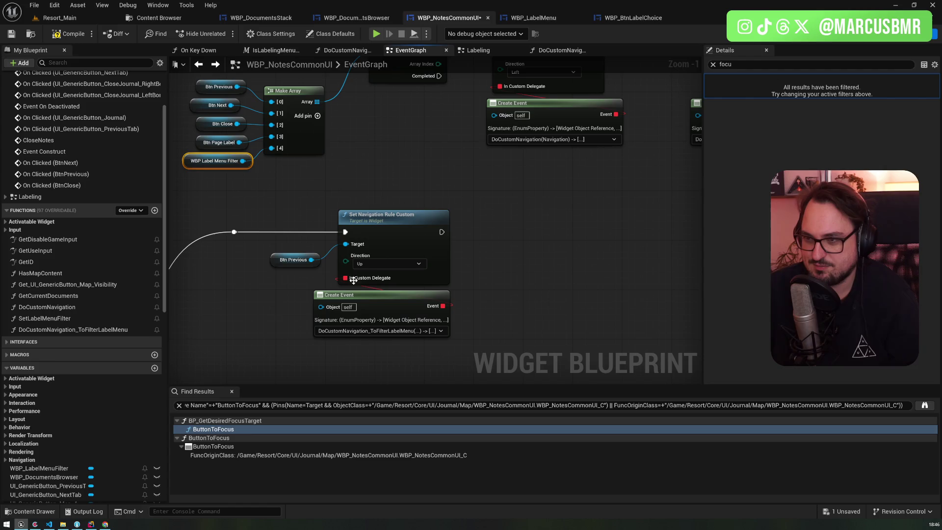
{"action": "mouse_move", "coordinate": [511, 263]}
{"action": "left_mouse_down"}
{"action": "mouse_move", "coordinate": [461, 252]}
{"action": "mouse_move", "coordinate": [489, 255]}
{"action": "left_mouse_up"}
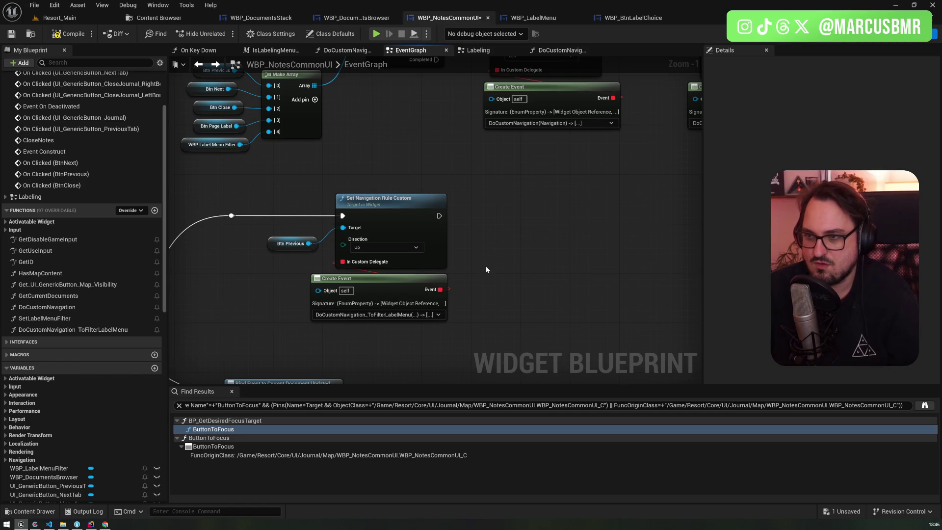
{"action": "key", "text": "ctrl+v"}
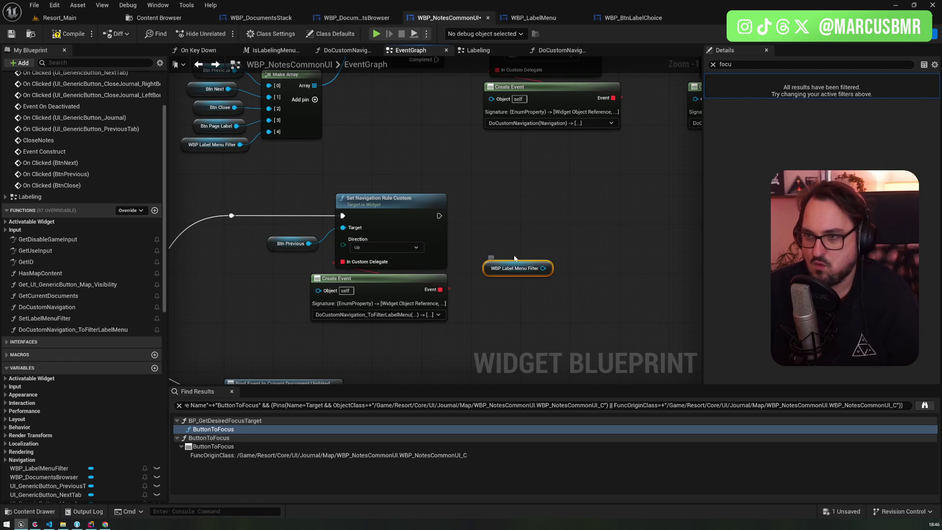
Duplicate the navigation rule, target WBP Label Menu Filter, set it to Down and chain it after the first
{"action": "left_click", "coordinate": [392, 198]}
{"action": "key", "text": "ctrl+c"}
{"action": "key", "text": "ctrl+v"}
{"action": "left_click_drag", "start_coordinate": [543, 270], "coordinate": [590, 234]}
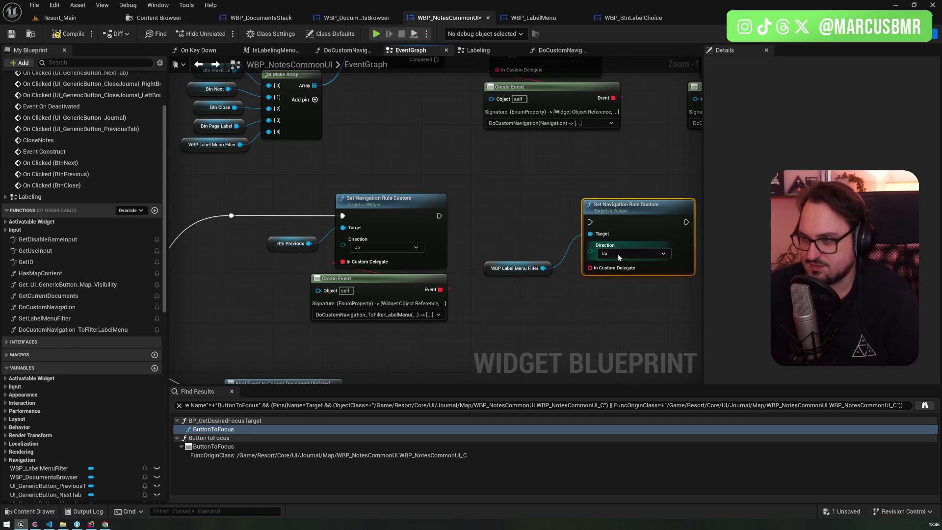
{"action": "left_click", "coordinate": [617, 255]}
{"action": "left_click", "coordinate": [613, 289]}
{"action": "left_click_drag", "start_coordinate": [439, 216], "coordinate": [619, 212]}
Add a Create Event on the Down rule's custom delegate and list its function choices
{"action": "left_click_drag", "start_coordinate": [590, 261], "coordinate": [589, 287]}
{"action": "key", "text": "Escape"}
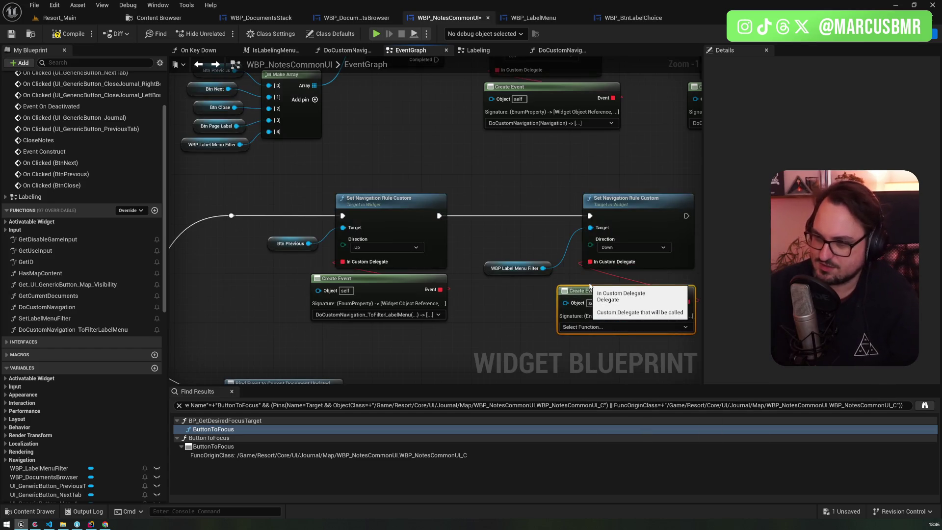
{"action": "left_click", "coordinate": [592, 293]}
{"action": "left_click", "coordinate": [591, 321]}
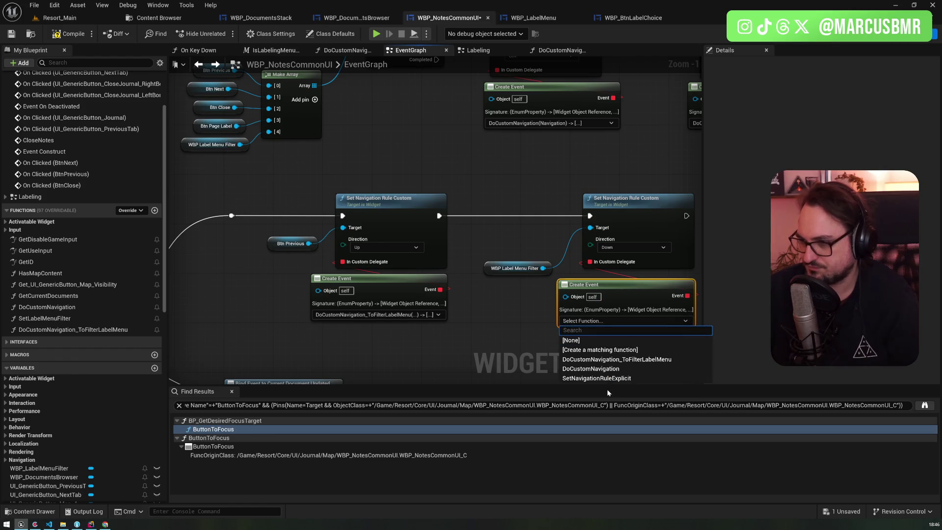
Generate the matching function and rename it DoCustomNavigation_FromFilterLabelMenu
{"action": "left_click", "coordinate": [599, 349]}
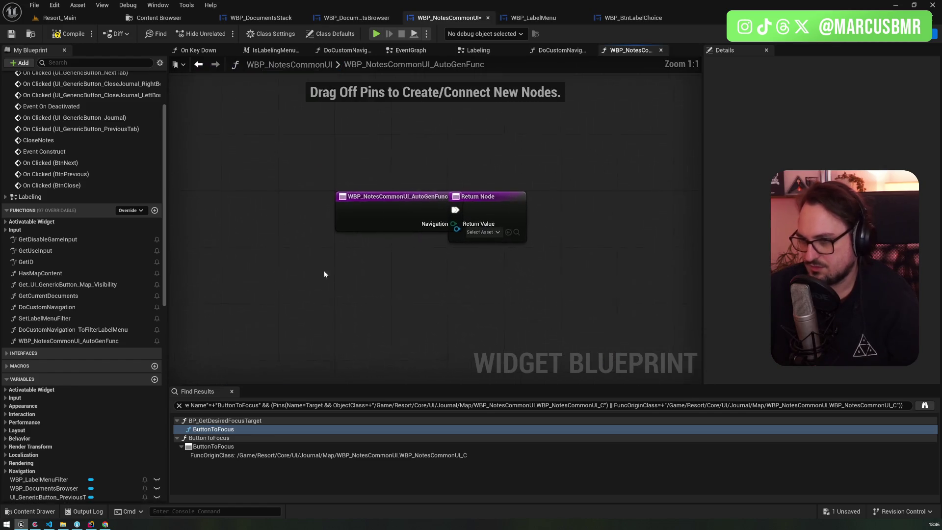
{"action": "left_click", "coordinate": [80, 341]}
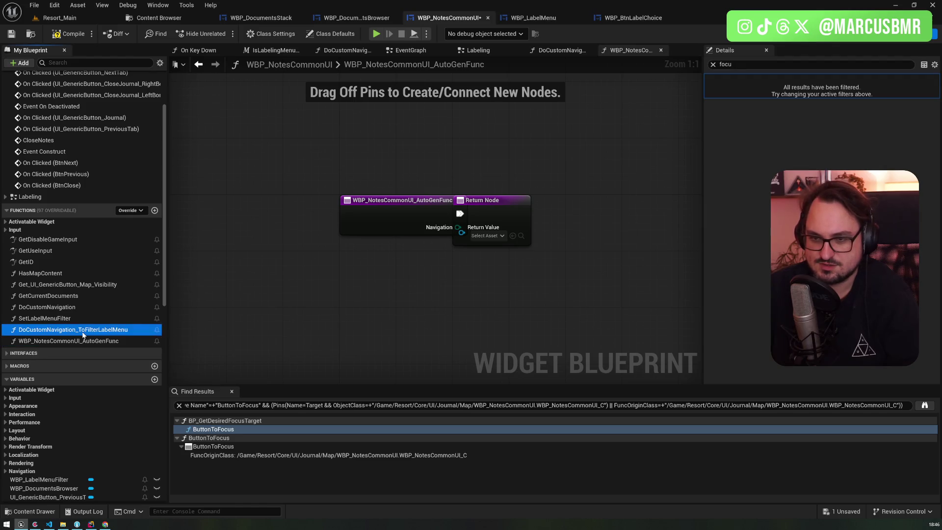
{"action": "left_click", "coordinate": [68, 341]}
{"action": "key", "text": "ctrl+v"}
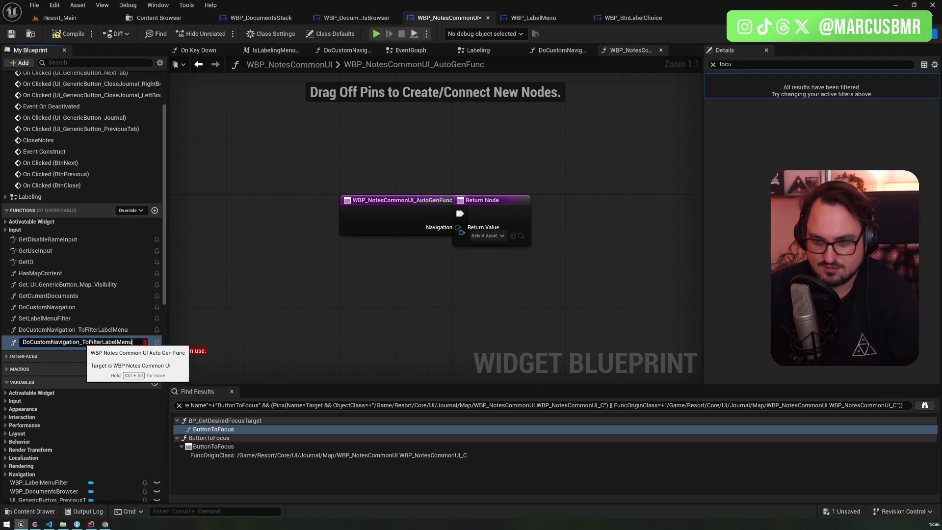
{"action": "key", "text": "BackSpace"}
{"action": "key", "text": "BackSpace"}
{"action": "type", "text": "From"}
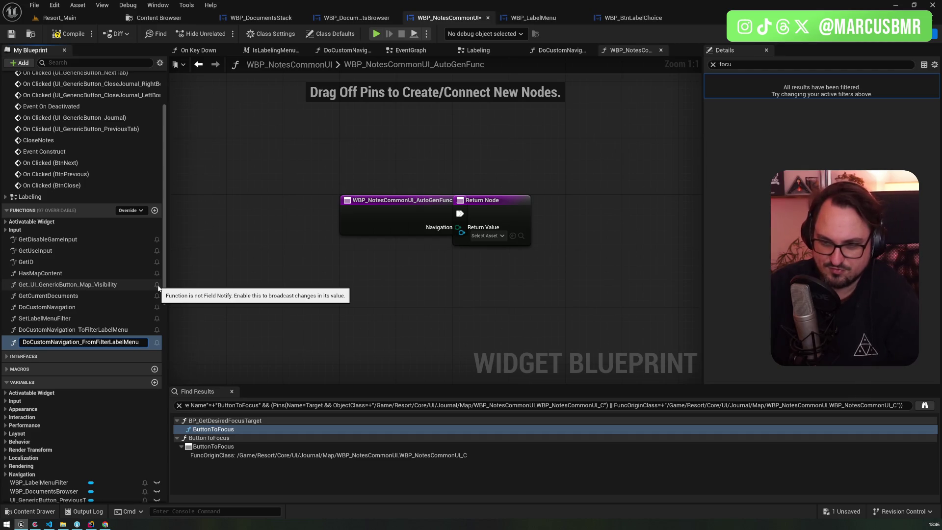
{"action": "key", "text": "Return"}
Move the Return Nodes right in both navigation functions, removing the stray Switch on EUINavigation node
{"action": "left_click_drag", "start_coordinate": [497, 210], "coordinate": [572, 210]}
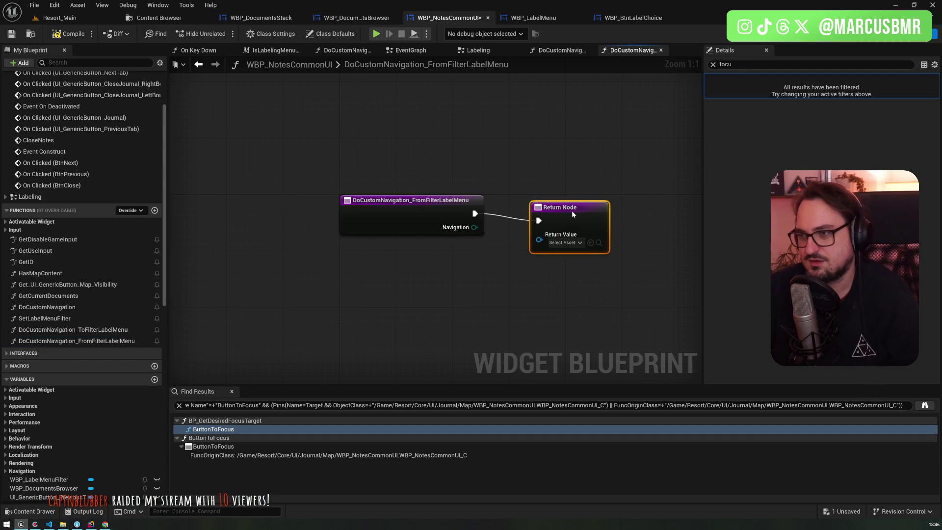
{"action": "double_click", "coordinate": [69, 329]}
{"action": "left_click_drag", "start_coordinate": [506, 210], "coordinate": [676, 211]}
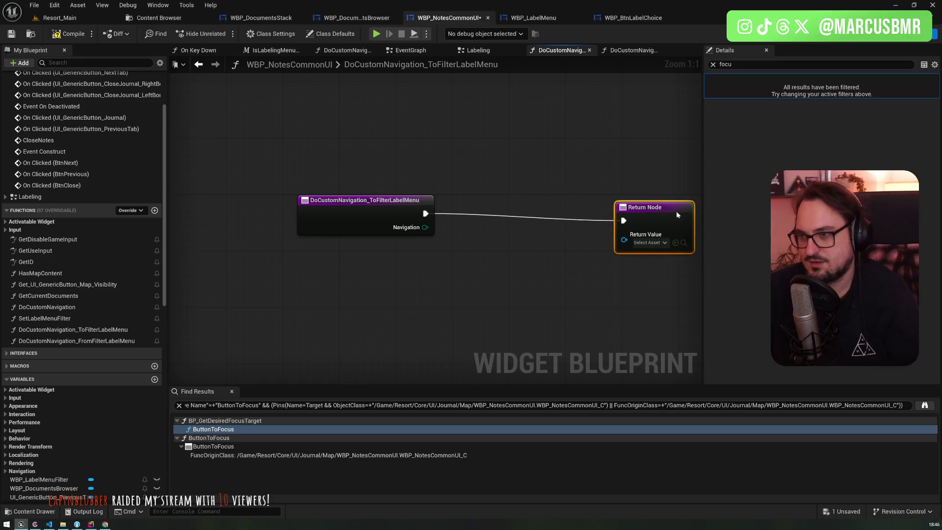
{"action": "left_click_drag", "start_coordinate": [425, 228], "coordinate": [477, 207]}
{"action": "type", "text": "make"}
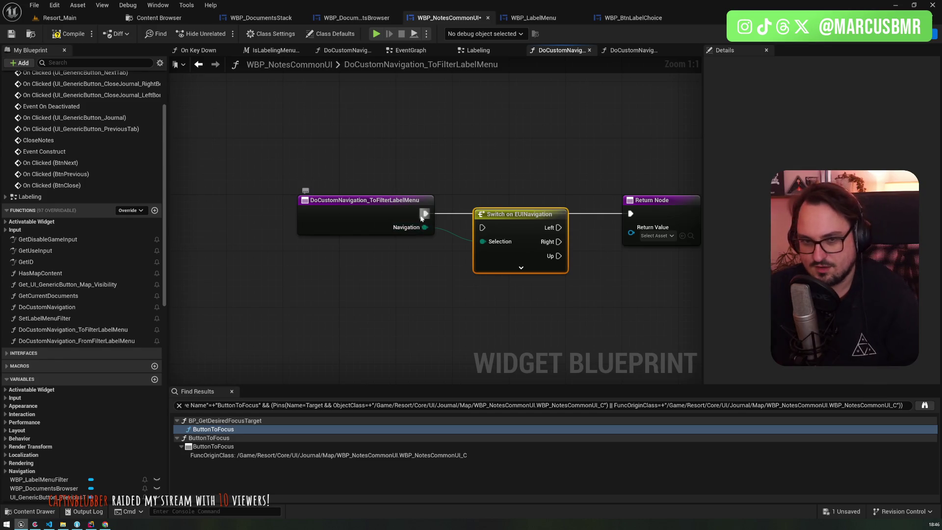
{"action": "key", "text": "ctrl+z"}
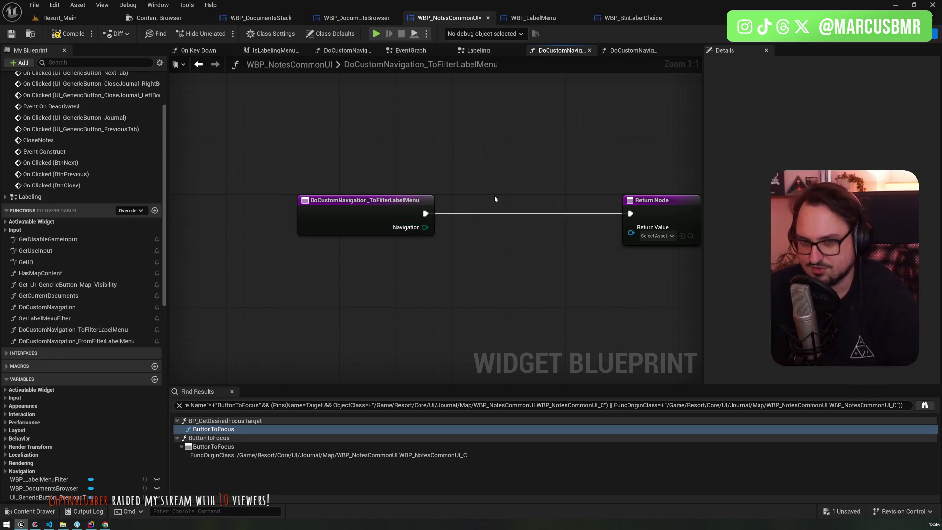
{"action": "left_click_drag", "start_coordinate": [490, 188], "coordinate": [453, 165]}
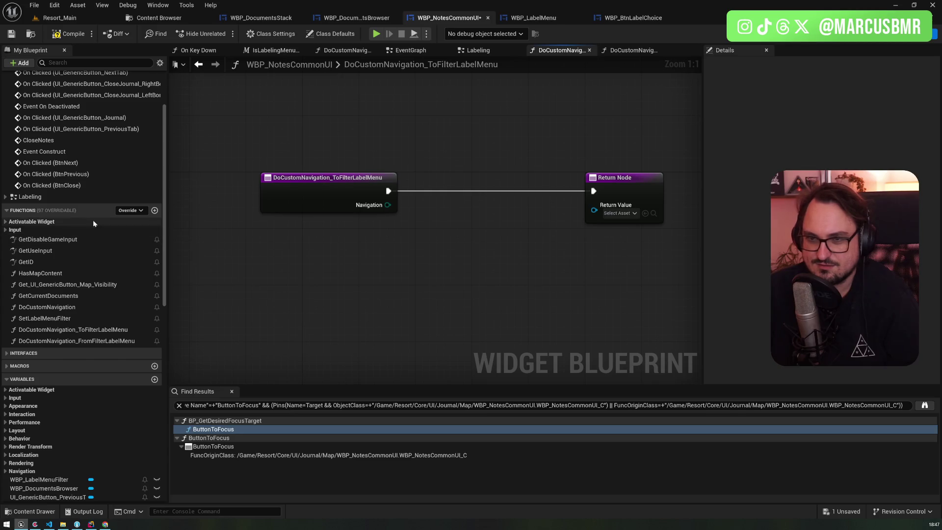
{"action": "scroll", "coordinate": [48, 182], "scroll_direction": "up", "scroll_amount": 3}
{"action": "scroll", "coordinate": [47, 181], "scroll_direction": "up", "scroll_amount": 1}
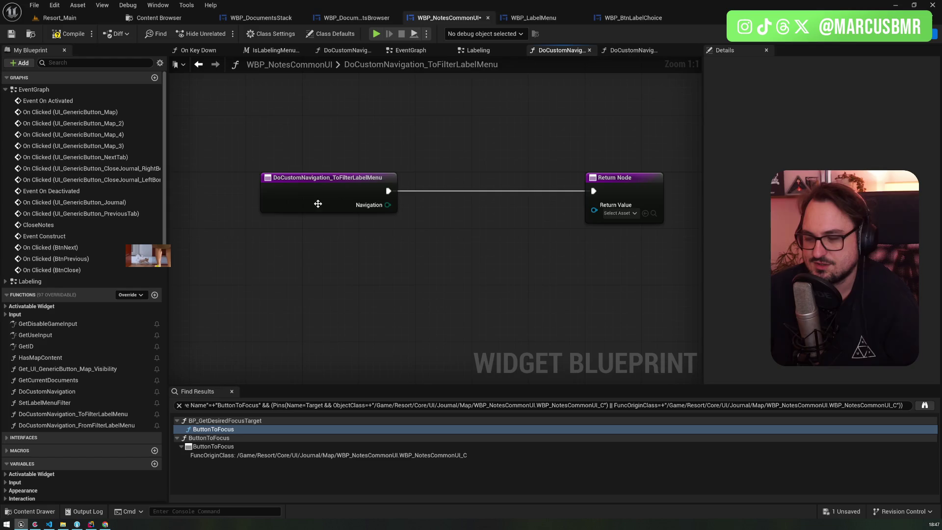
Return to the EventGraph via the Labeling graph tab
{"action": "key", "text": "alt+Left"}
{"action": "key", "text": "alt+Right"}
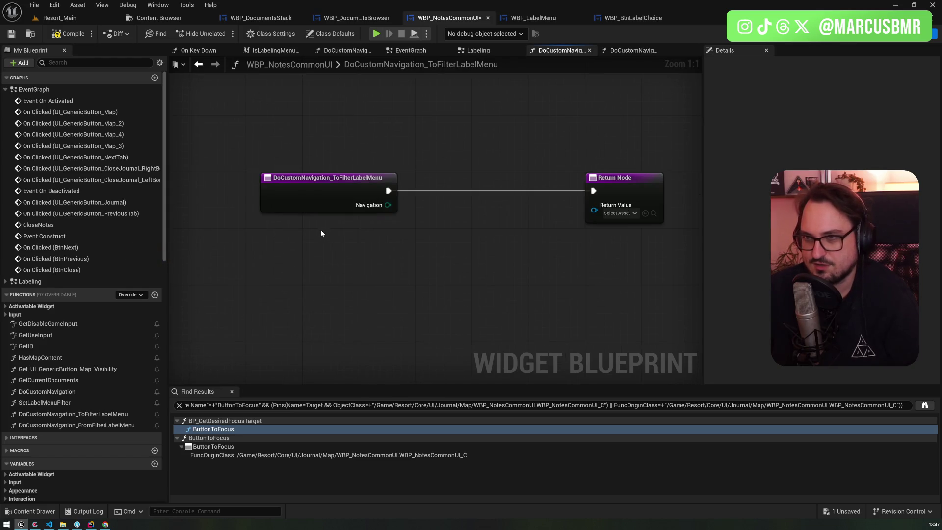
{"action": "left_click", "coordinate": [476, 50]}
{"action": "left_click", "coordinate": [421, 51]}
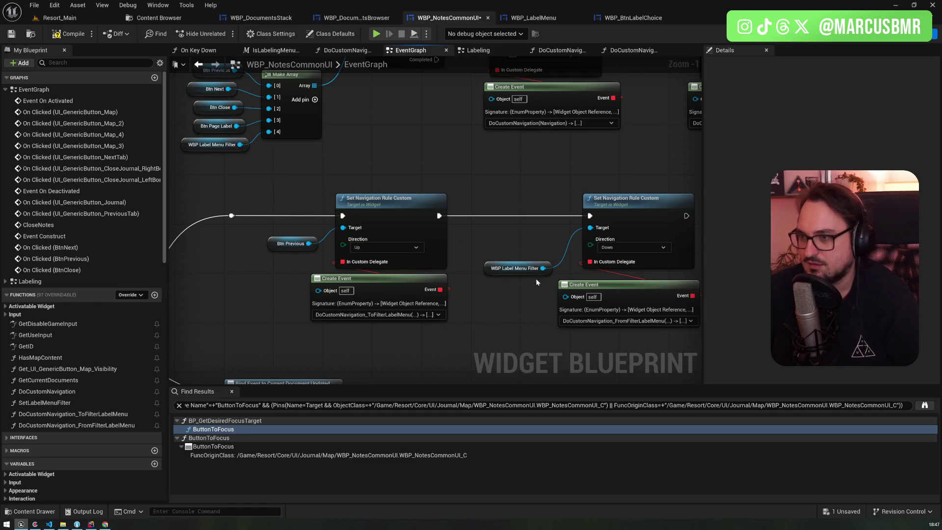
Make DoCustomNavigation_ToFilterLabelMenu return a pasted WBP Label Menu Filter reference
{"action": "key", "text": "alt+Left"}
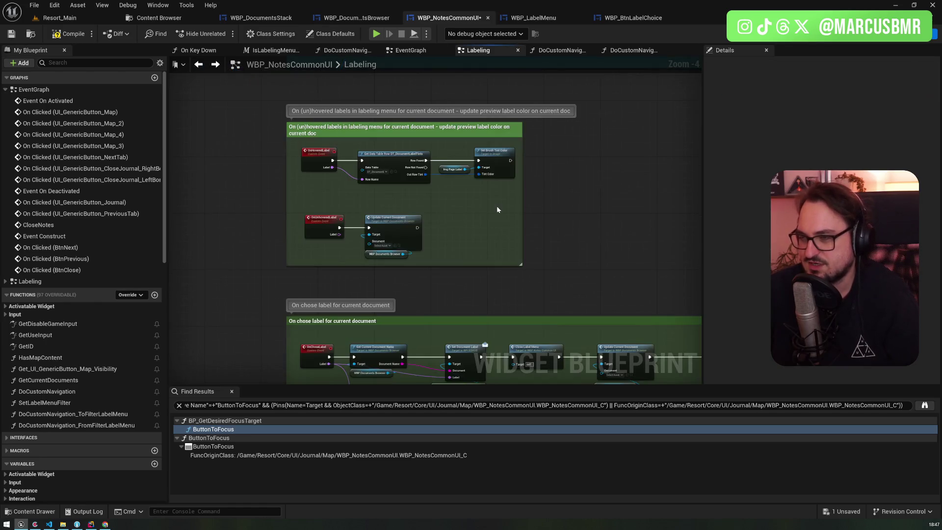
{"action": "key", "text": "alt+Right"}
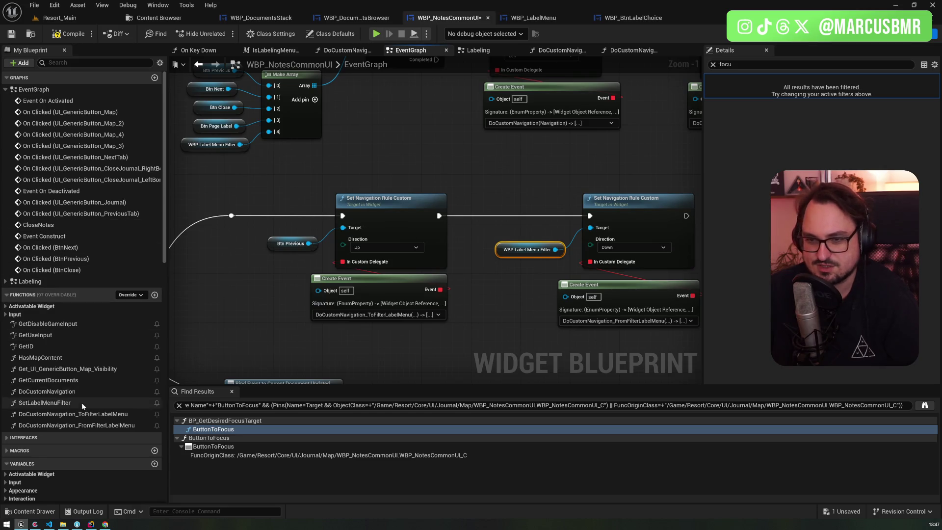
{"action": "double_click", "coordinate": [73, 414]}
{"action": "key", "text": "ctrl+v"}
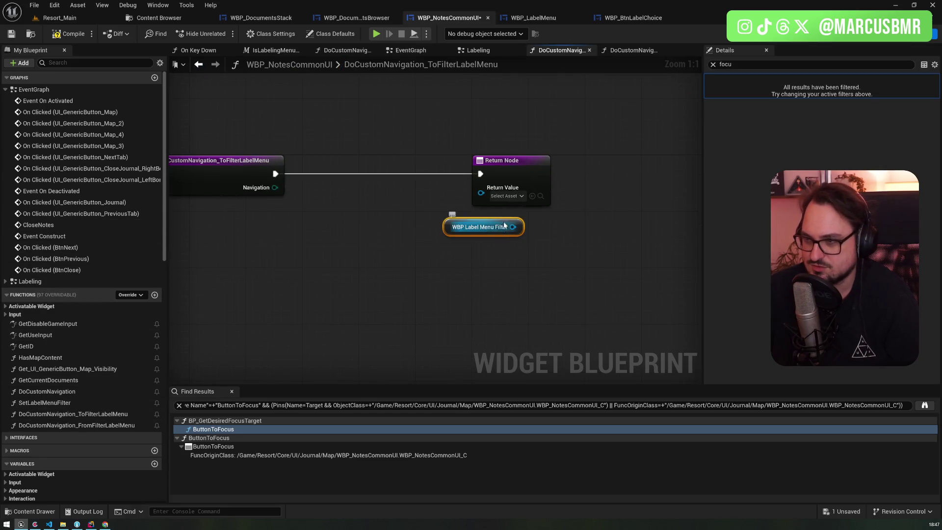
{"action": "left_click_drag", "start_coordinate": [512, 226], "coordinate": [481, 188]}
Make DoCustomNavigation_FromFilterLabelMenu return Get Btn Previous, then spread out the ToFilterLabelMenu nodes
{"action": "double_click", "coordinate": [65, 425]}
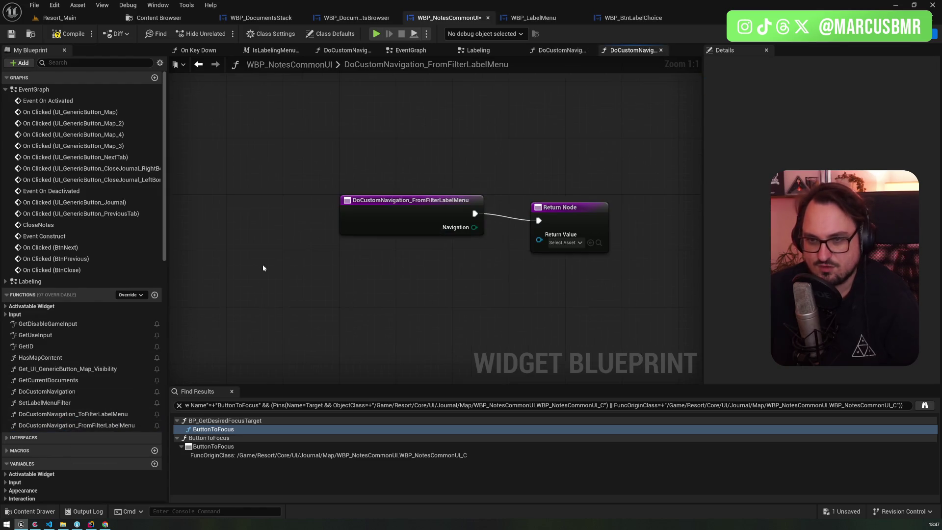
{"action": "right_click", "coordinate": [452, 291]}
{"action": "type", "text": "getprevi"}
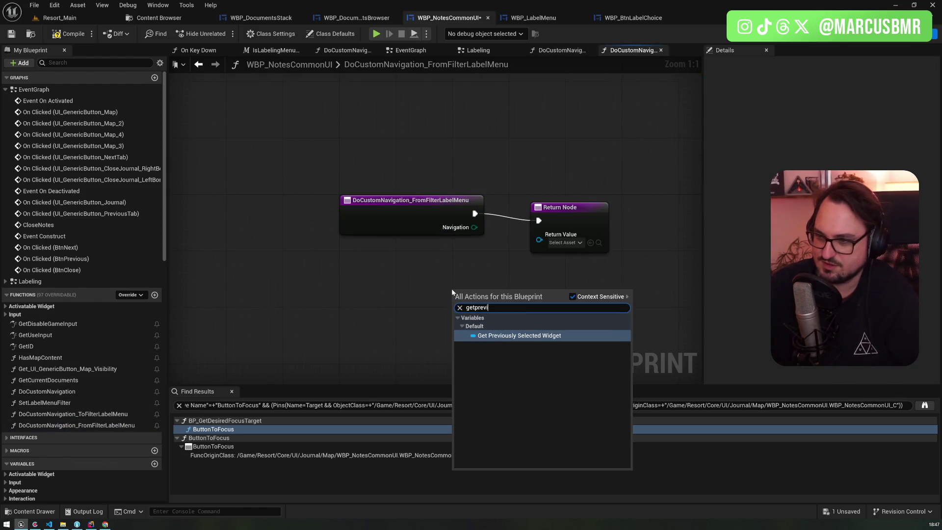
{"action": "left_click", "coordinate": [407, 295]}
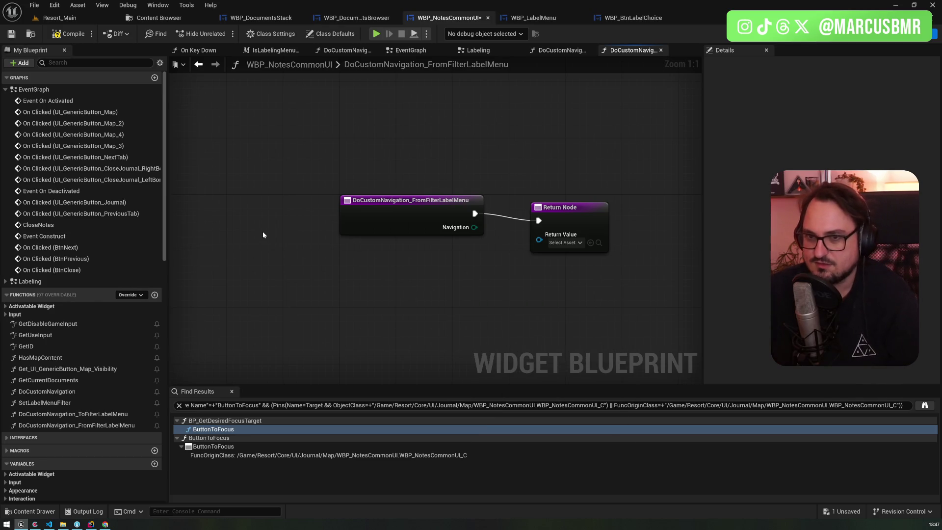
{"action": "key", "text": "alt+Left"}
{"action": "key", "text": "alt+Right"}
{"action": "right_click", "coordinate": [375, 282]}
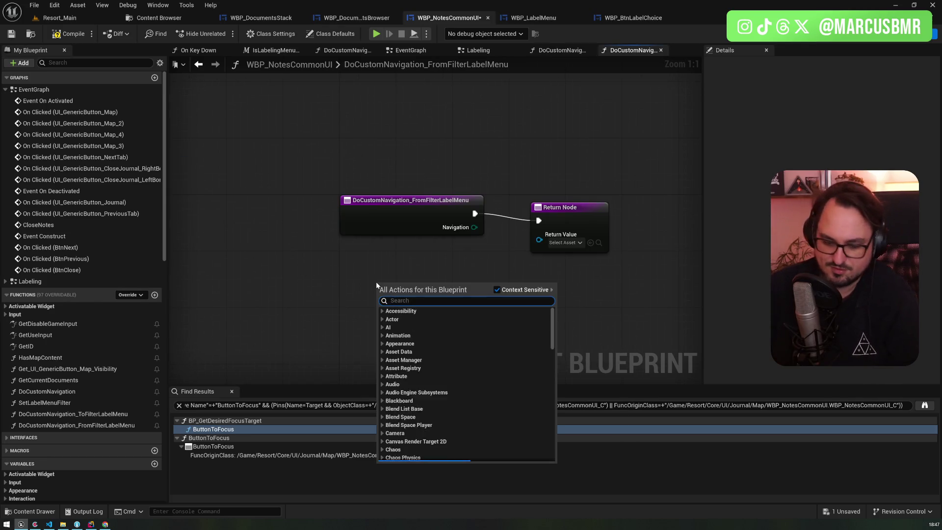
{"action": "type", "text": "btnprev"}
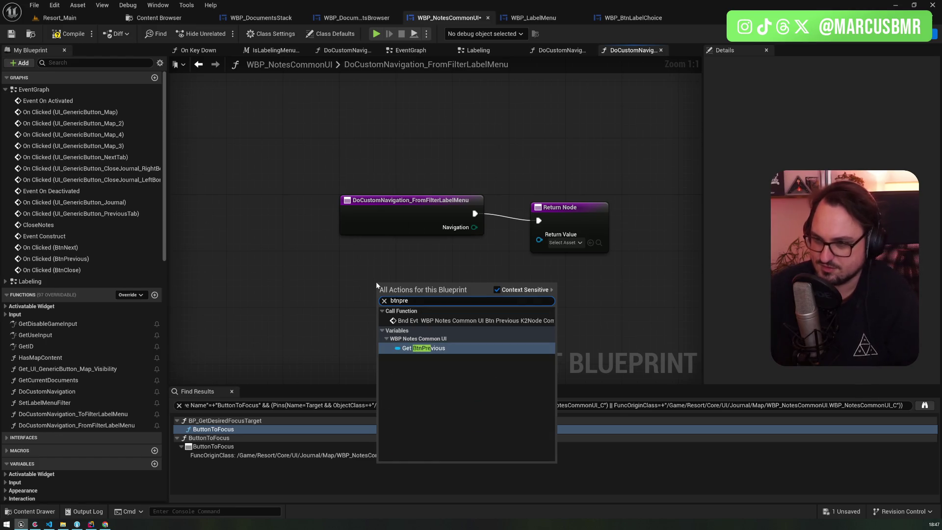
{"action": "key", "text": "Return"}
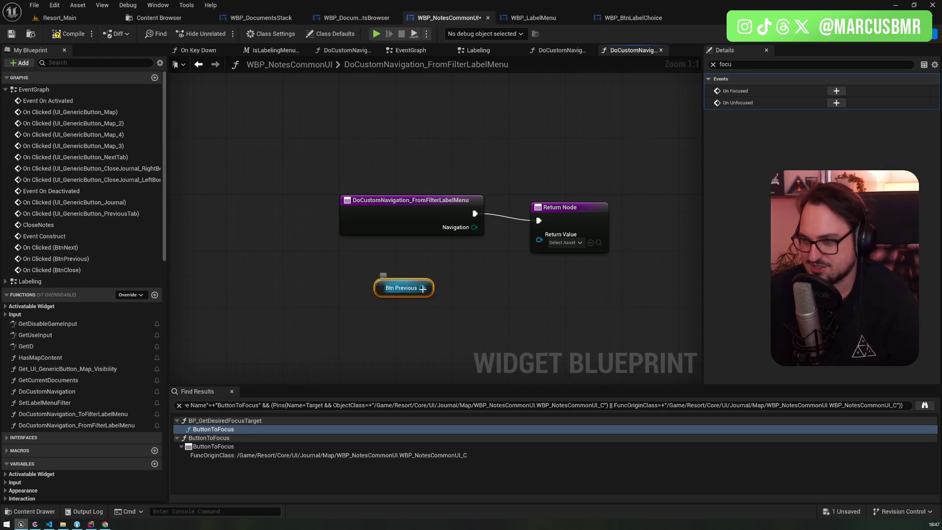
{"action": "left_click_drag", "start_coordinate": [421, 287], "coordinate": [539, 235]}
{"action": "left_click_drag", "start_coordinate": [376, 281], "coordinate": [521, 274]}
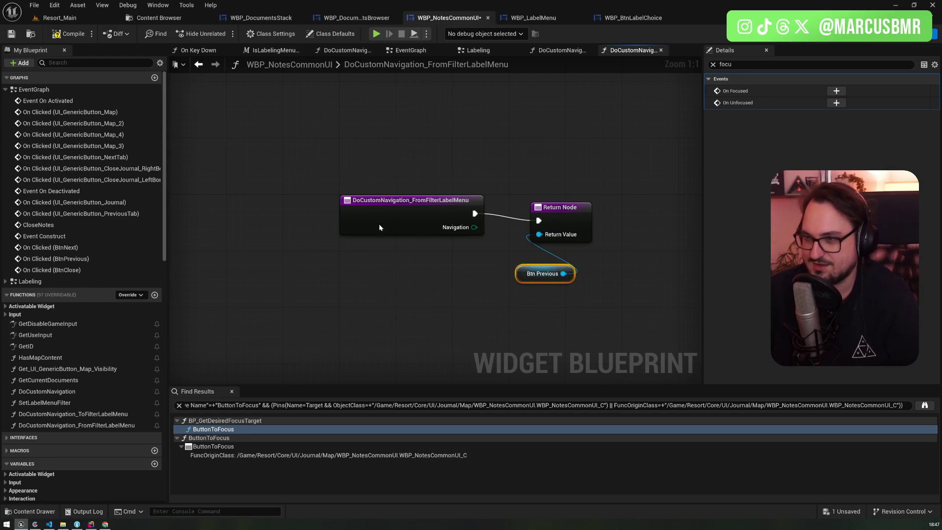
{"action": "left_click_drag", "start_coordinate": [378, 226], "coordinate": [307, 234]}
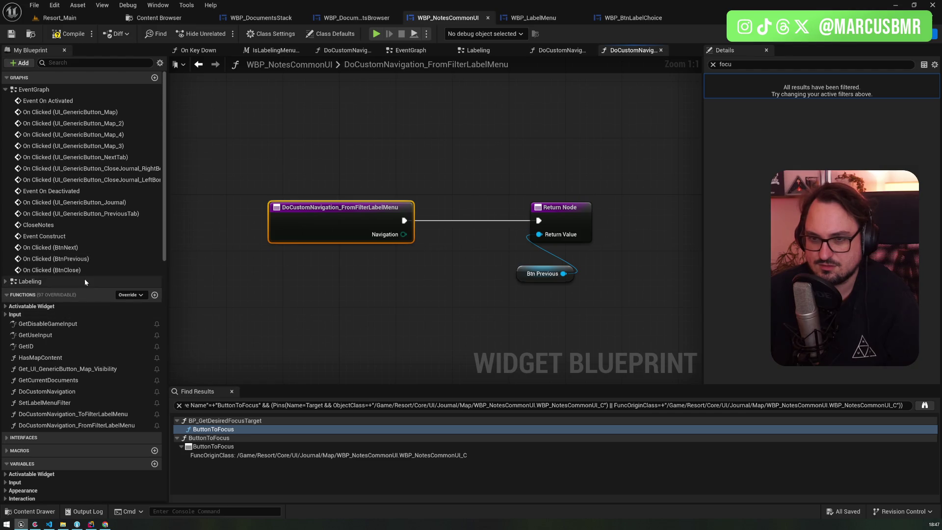
{"action": "double_click", "coordinate": [74, 413]}
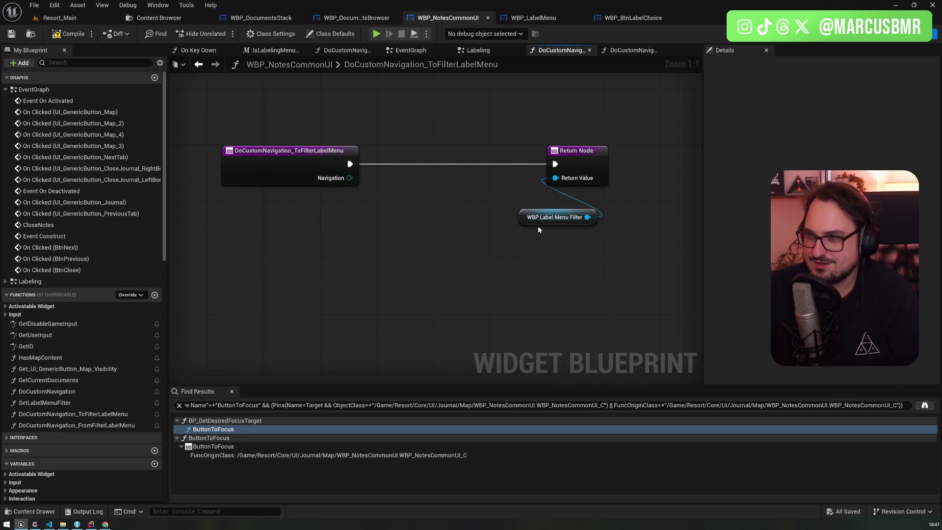
{"action": "mouse_move", "coordinate": [538, 226]}
{"action": "left_mouse_down"}
{"action": "mouse_move", "coordinate": [608, 145]}
{"action": "mouse_move", "coordinate": [660, 167]}
{"action": "left_mouse_up"}
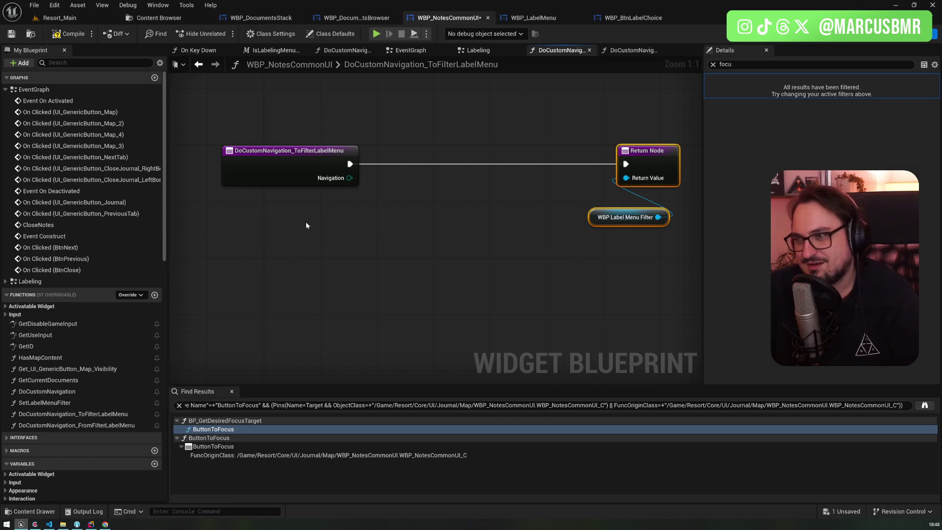
Duplicate the WBP Label Menu Filter reference and call Activate Widget on it
{"action": "left_click", "coordinate": [608, 222]}
{"action": "key", "text": "ctrl+c"}
{"action": "key", "text": "ctrl+v"}
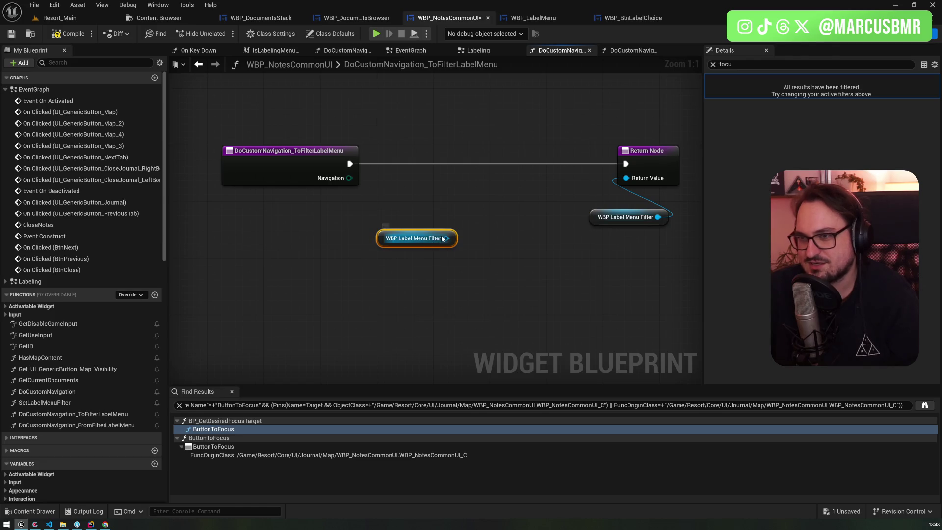
{"action": "left_click_drag", "start_coordinate": [445, 238], "coordinate": [445, 188]}
{"action": "type", "text": "activate"}
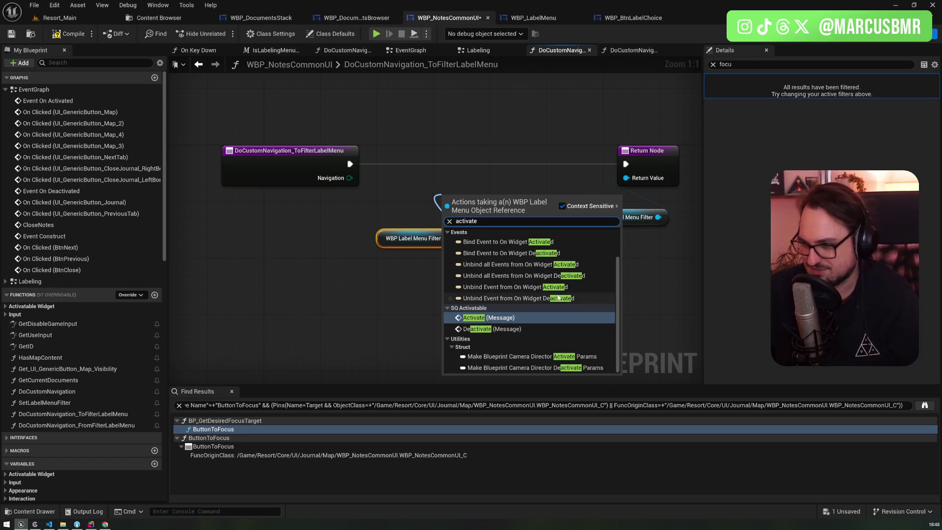
{"action": "scroll", "coordinate": [512, 238], "scroll_direction": "up", "scroll_amount": 2}
{"action": "left_click", "coordinate": [512, 238]}
Wire Activate Widget between the function entry and Return Node, then open FromFilterLabelMenu
{"action": "mouse_move", "coordinate": [464, 217]}
{"action": "left_mouse_down"}
{"action": "mouse_move", "coordinate": [454, 177]}
{"action": "mouse_move", "coordinate": [462, 165]}
{"action": "left_mouse_up"}
{"action": "left_click_drag", "start_coordinate": [350, 164], "coordinate": [449, 172]}
{"action": "mouse_move", "coordinate": [538, 162]}
{"action": "left_mouse_down"}
{"action": "mouse_move", "coordinate": [531, 155]}
{"action": "mouse_move", "coordinate": [626, 164]}
{"action": "left_mouse_up"}
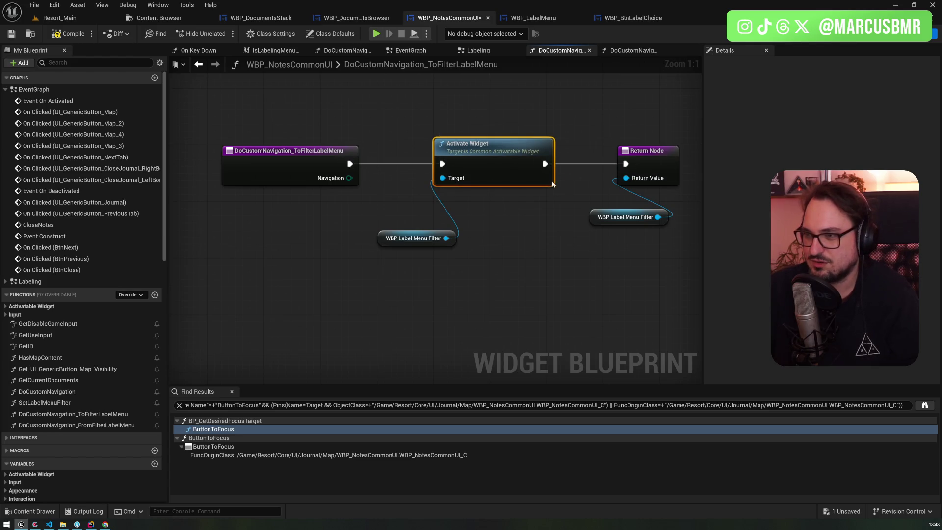
{"action": "left_click_drag", "start_coordinate": [392, 245], "coordinate": [440, 209]}
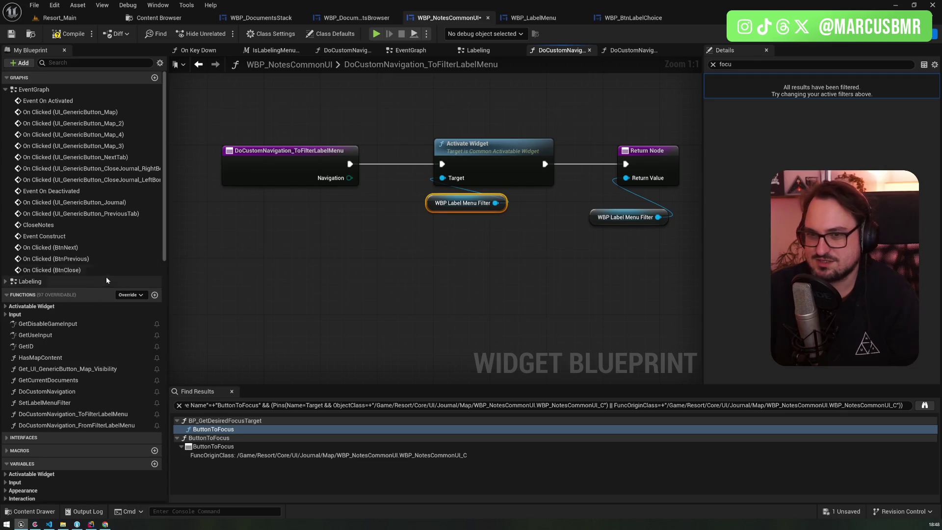
{"action": "left_click", "coordinate": [70, 273]}
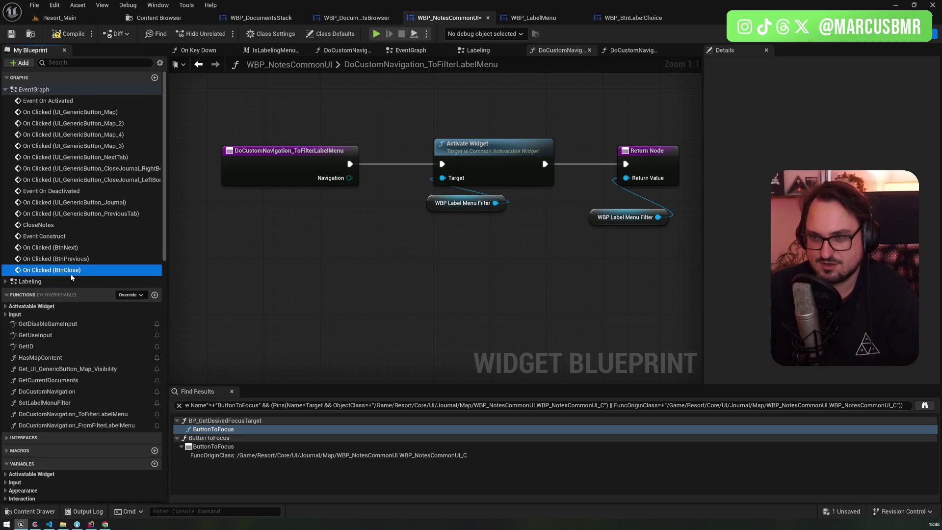
{"action": "double_click", "coordinate": [77, 424]}
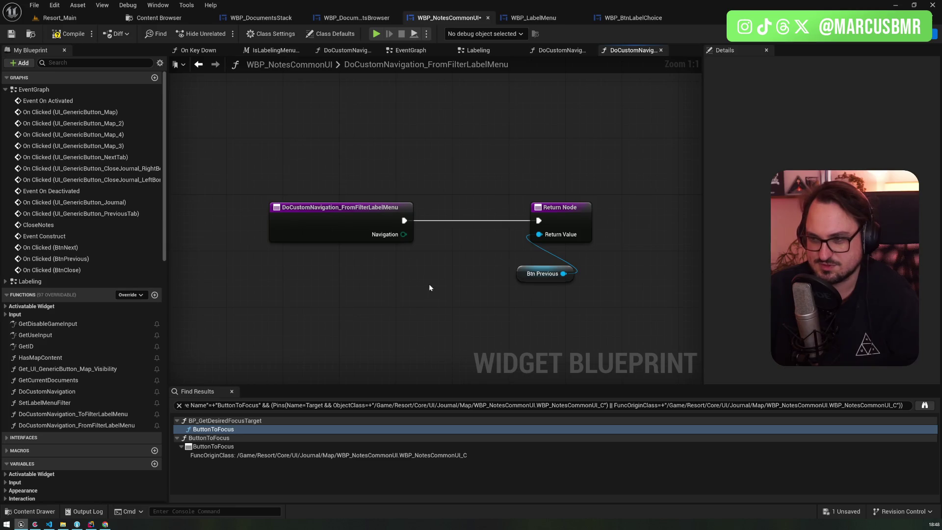
Call Deactivate Widget on a pasted WBP Label Menu Filter before returning, then switch to Resort_Main
{"action": "key", "text": "ctrl+v"}
{"action": "left_click_drag", "start_coordinate": [412, 289], "coordinate": [382, 229]}
{"action": "type", "text": "dea"}
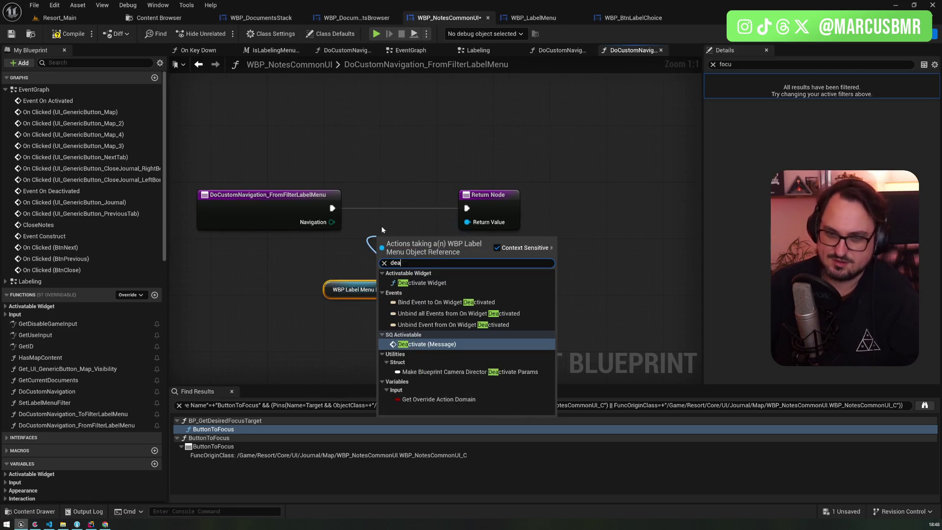
{"action": "type", "text": "ctiv"}
{"action": "left_click", "coordinate": [407, 283]}
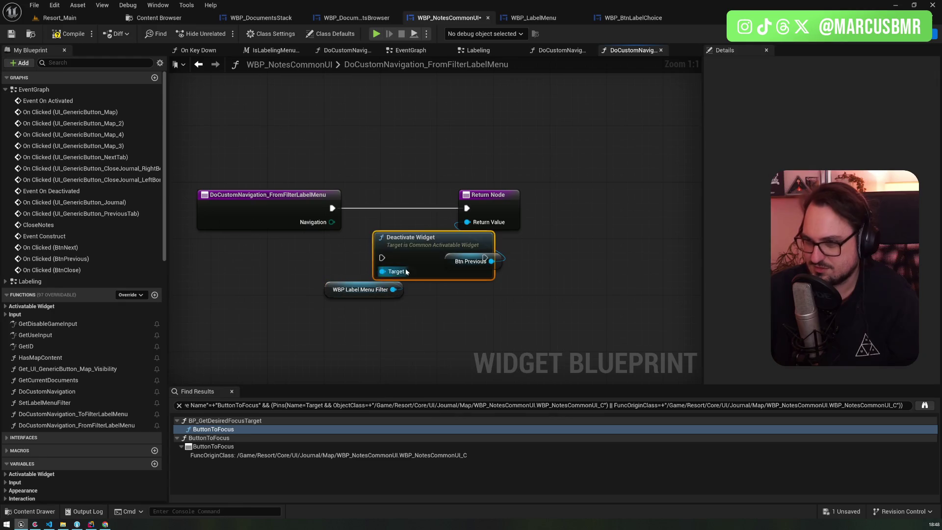
{"action": "left_click_drag", "start_coordinate": [406, 272], "coordinate": [384, 222]}
{"action": "mouse_move", "coordinate": [528, 284]}
{"action": "left_mouse_down"}
{"action": "mouse_move", "coordinate": [485, 214]}
{"action": "mouse_move", "coordinate": [581, 211]}
{"action": "left_mouse_up"}
{"action": "left_click_drag", "start_coordinate": [462, 208], "coordinate": [558, 208]}
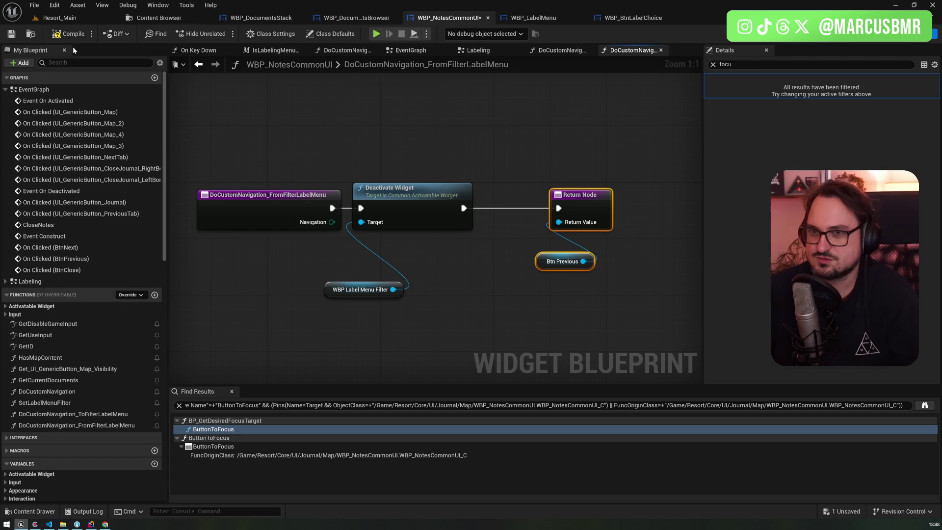
{"action": "left_click", "coordinate": [60, 17]}
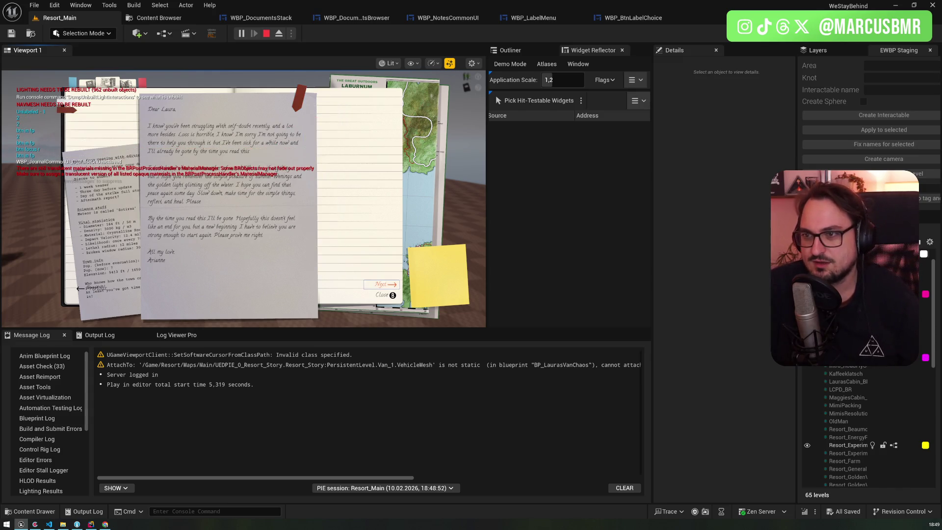
In the play session, bring up the meeting-notes page, move focus down the label tabs, then stop
{"action": "key", "text": "Right"}
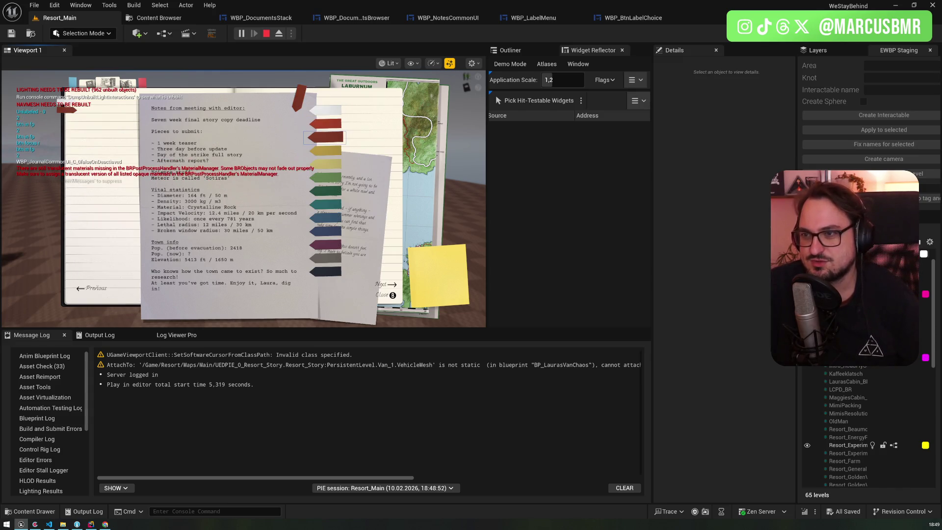
{"action": "key", "text": "Down"}
{"action": "key", "text": "Down"}
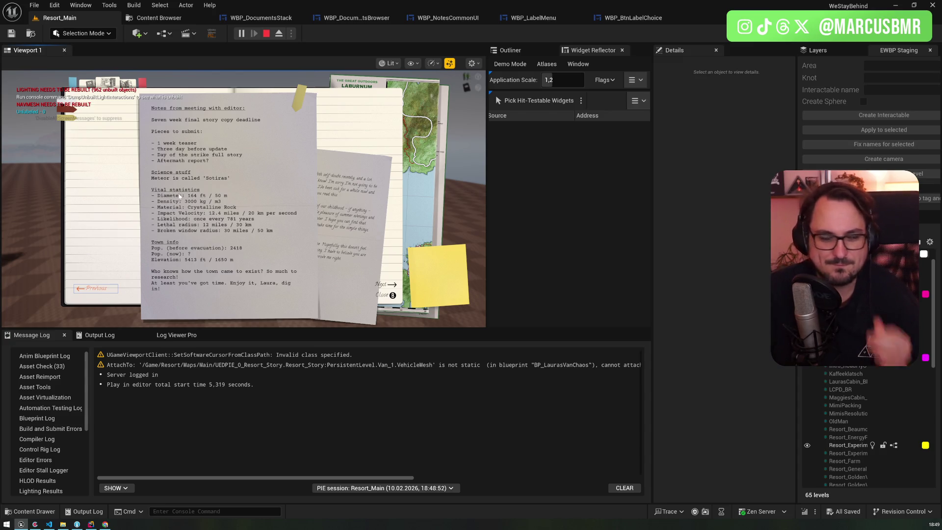
{"action": "key", "text": "Escape"}
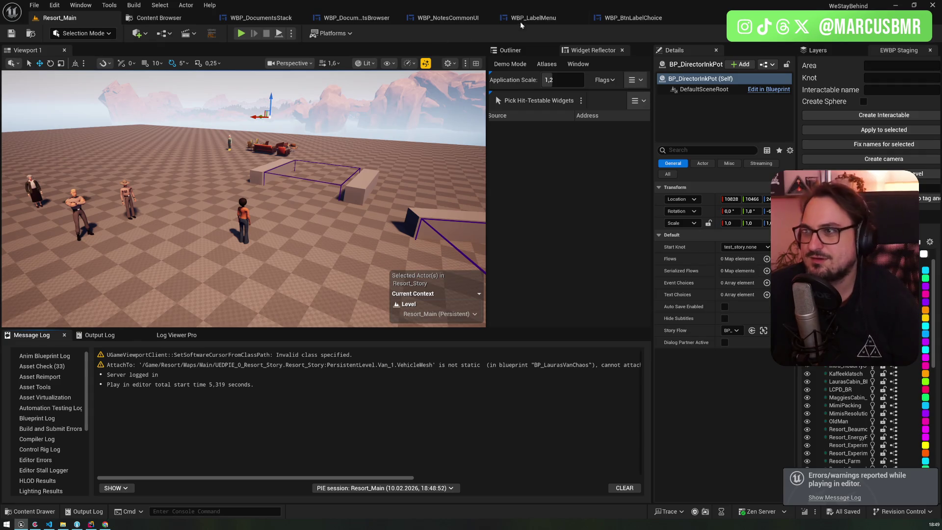
Check the WBP_LabelMenu and WBP_BtnLabelChoice blueprints, then shift the Deactivate Widget and filter nodes right
{"action": "left_click", "coordinate": [521, 22]}
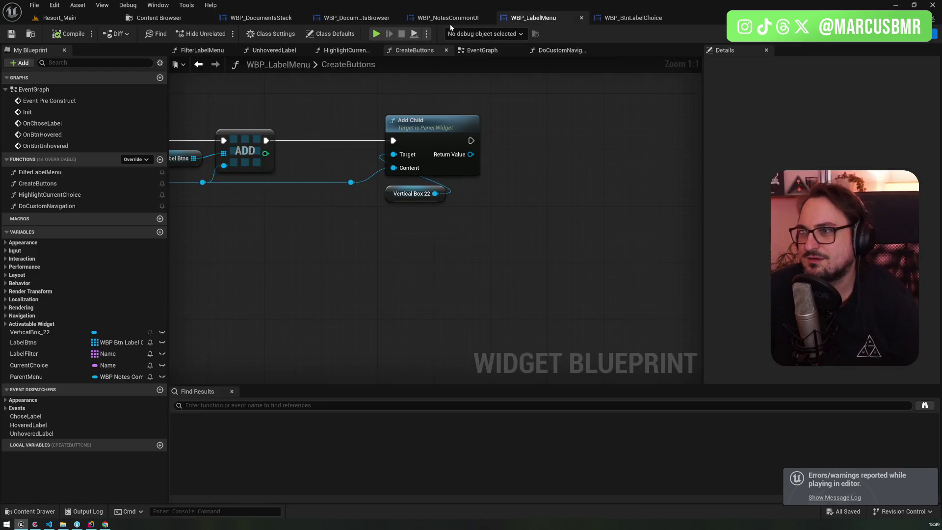
{"action": "left_click", "coordinate": [650, 22]}
{"action": "left_click", "coordinate": [421, 19]}
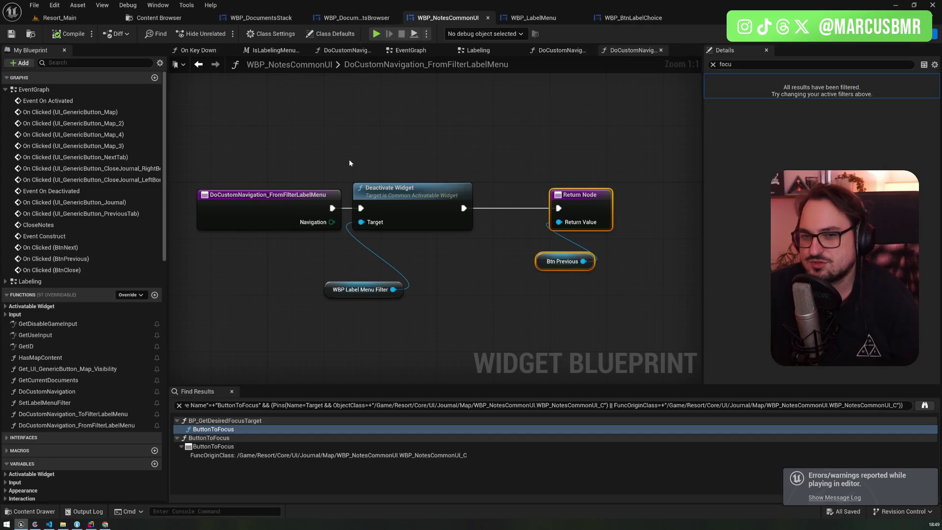
{"action": "mouse_move", "coordinate": [362, 289]}
{"action": "left_mouse_down"}
{"action": "mouse_move", "coordinate": [399, 253]}
{"action": "mouse_move", "coordinate": [391, 247]}
{"action": "left_mouse_up"}
{"action": "left_click", "coordinate": [415, 201], "text": "ctrl"}
{"action": "left_click_drag", "start_coordinate": [415, 201], "coordinate": [450, 200]}
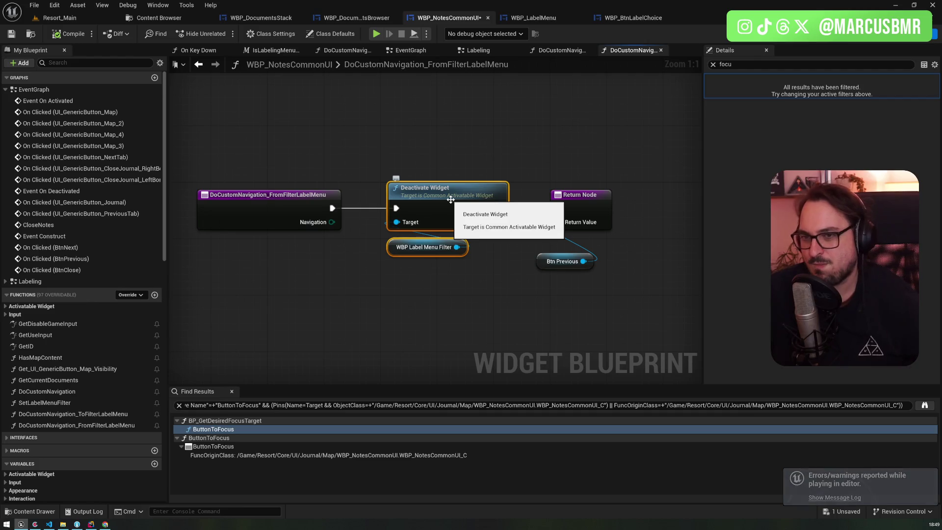
{"action": "left_click", "coordinate": [90, 414]}
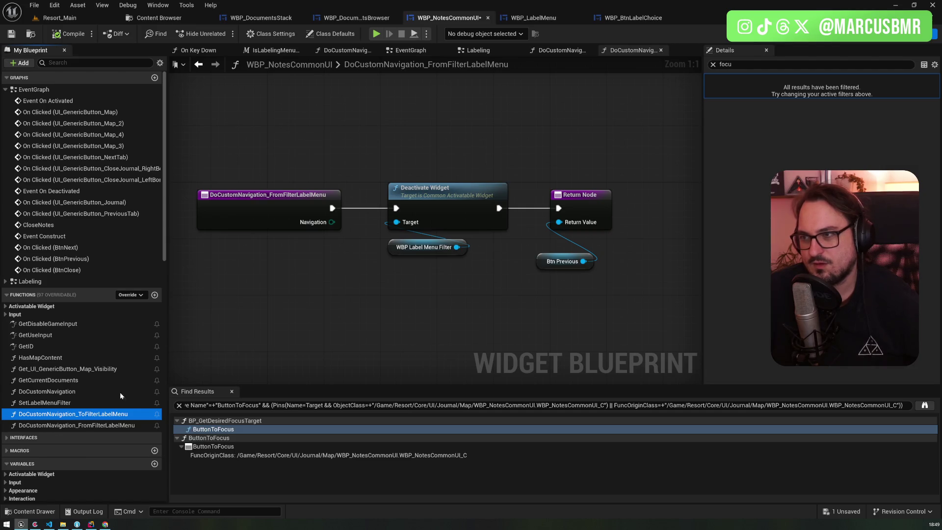
Open WBP_NotesCommonUI's Labeling graph and pan to the Create Widget, Add Child and Activate Widget nodes
{"action": "left_click", "coordinate": [540, 18]}
{"action": "left_click", "coordinate": [633, 18]}
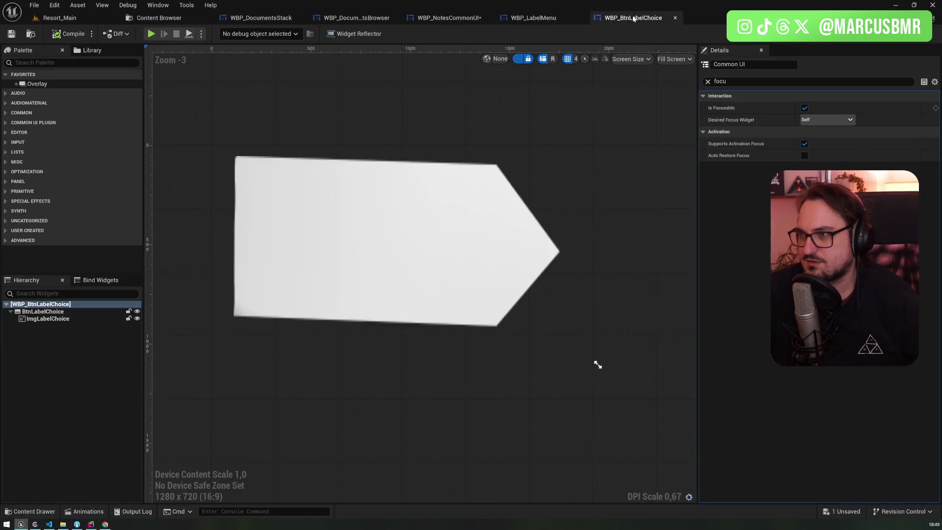
{"action": "left_click", "coordinate": [535, 18]}
{"action": "left_click", "coordinate": [425, 18]}
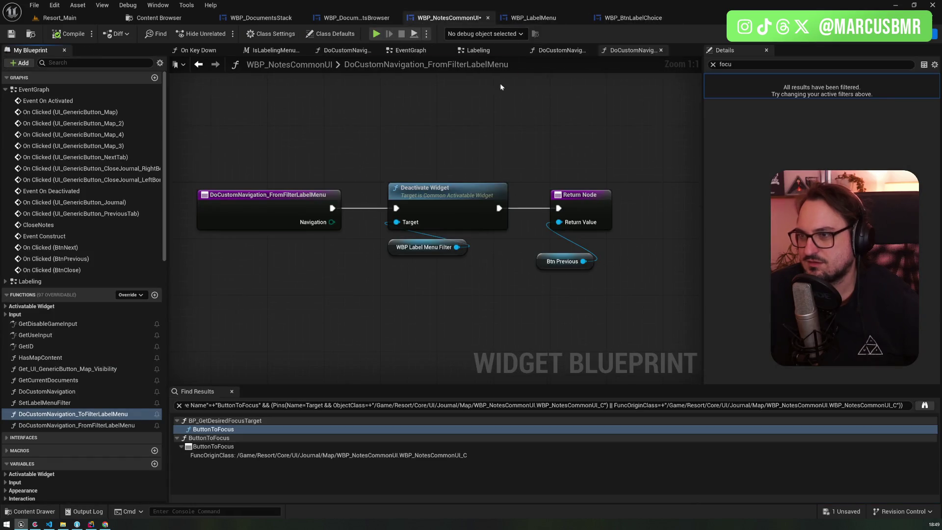
{"action": "left_click", "coordinate": [478, 50]}
{"action": "scroll", "coordinate": [548, 196], "scroll_direction": "up", "scroll_amount": 5}
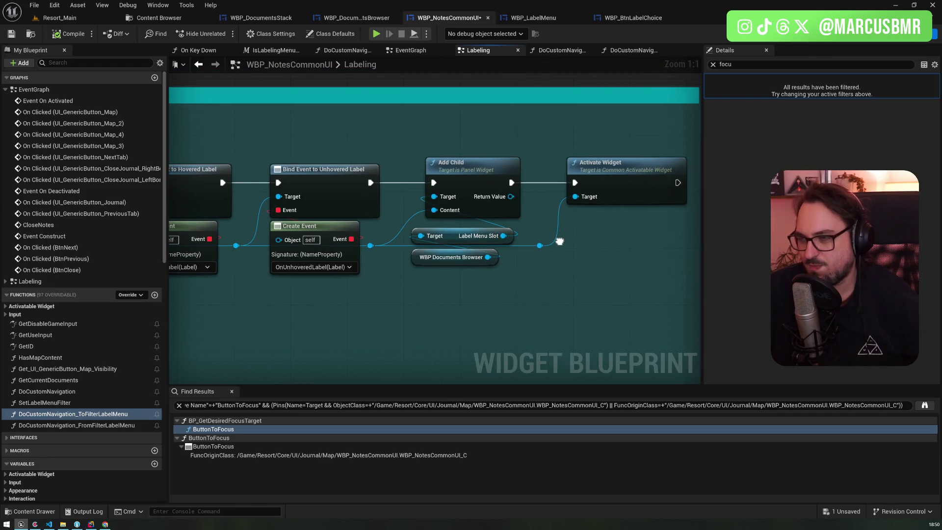
{"action": "left_click_drag", "start_coordinate": [265, 270], "coordinate": [465, 262]}
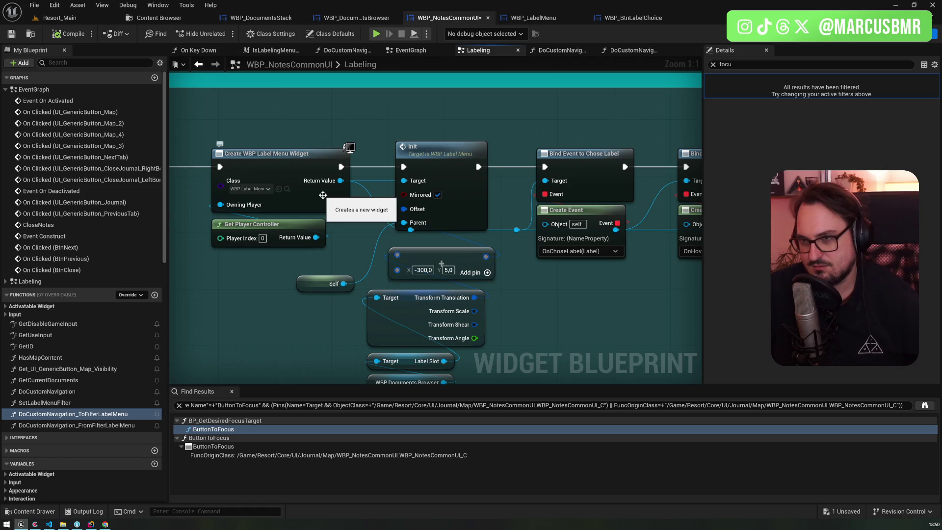
{"action": "mouse_move", "coordinate": [329, 197]}
{"action": "left_mouse_down"}
{"action": "mouse_move", "coordinate": [421, 239]}
{"action": "mouse_move", "coordinate": [300, 255]}
{"action": "left_mouse_up"}
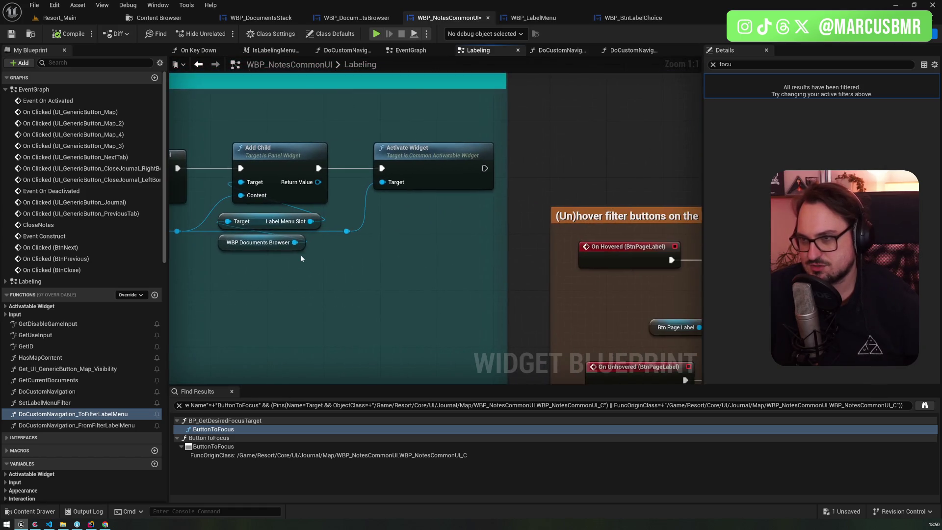
Add a breakpoint on Activate Widget in DoCustomNavigation_ToFilterLabelMenu
{"action": "double_click", "coordinate": [69, 414]}
{"action": "left_click", "coordinate": [502, 153]}
{"action": "key", "text": "F9"}
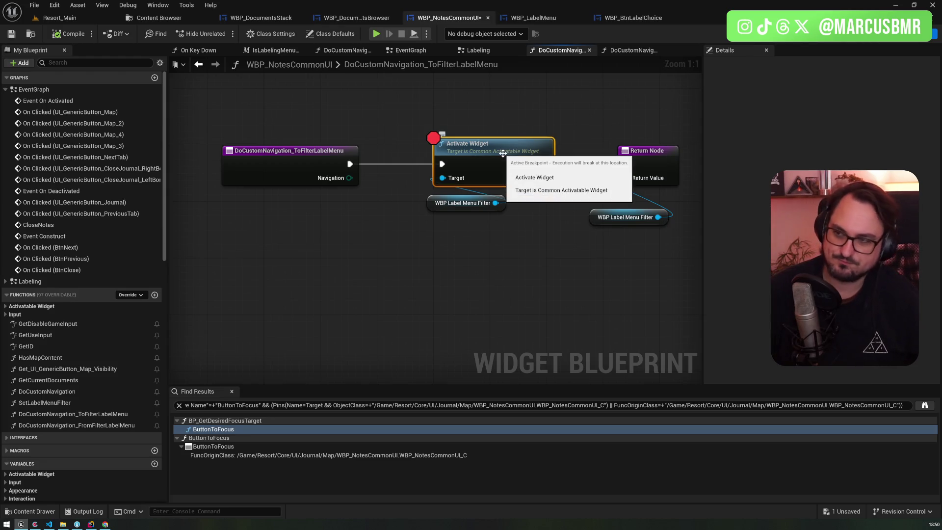
In standalone preview, open the journal's meeting notes and navigate from Previous up toward the label filter
{"action": "left_click", "coordinate": [379, 33]}
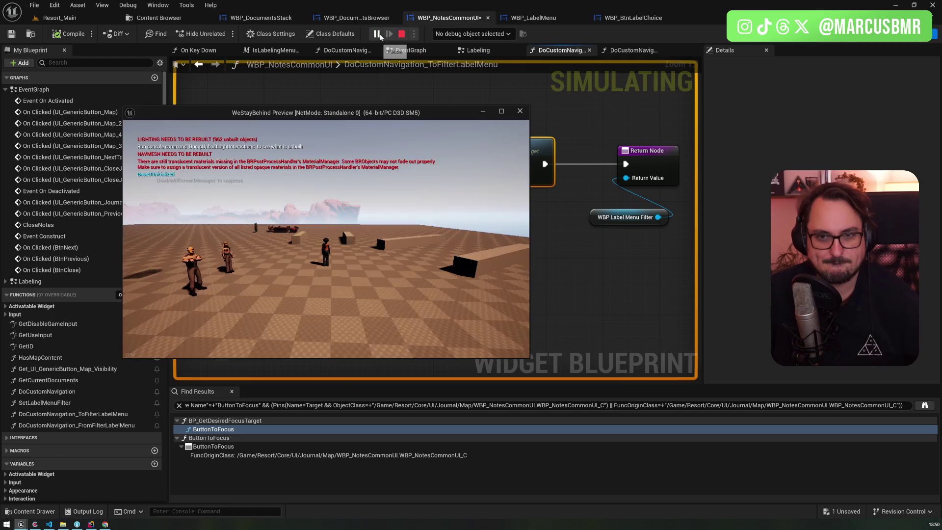
{"action": "key", "text": "j"}
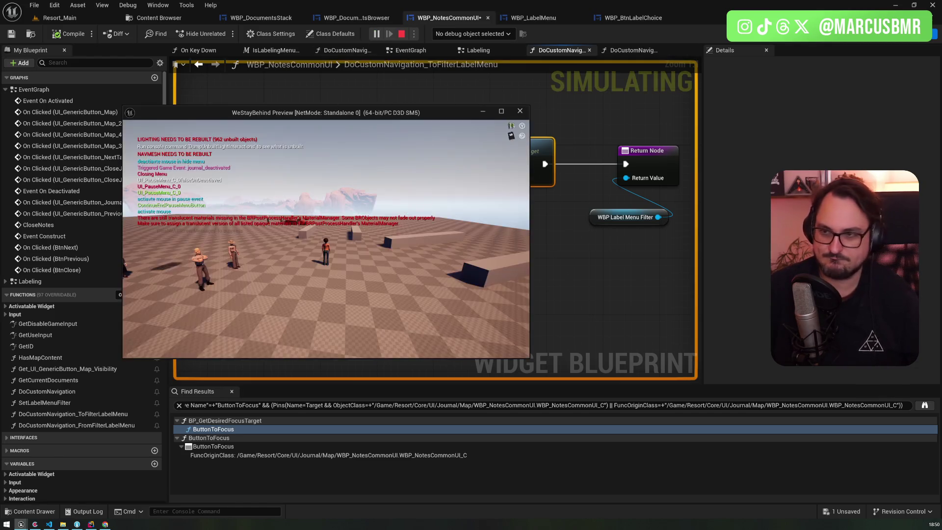
{"action": "key", "text": "Right"}
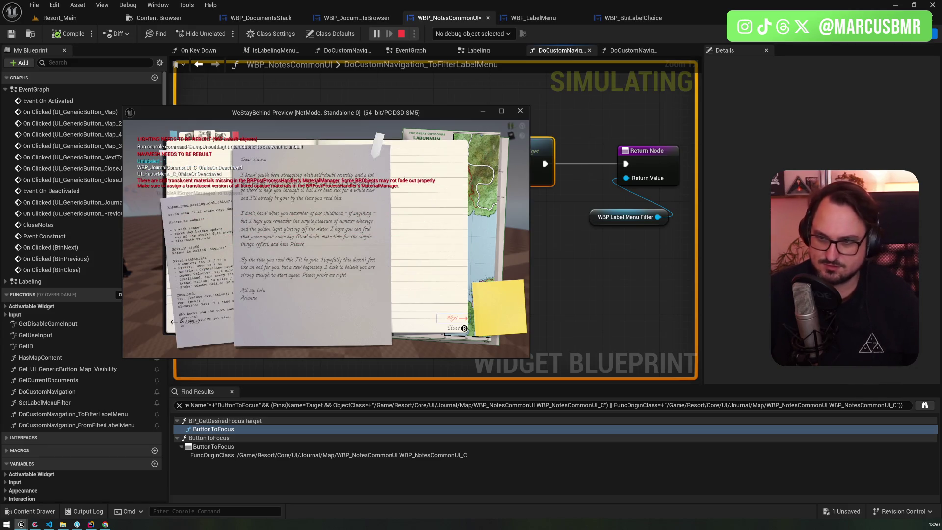
{"action": "key", "text": "Left"}
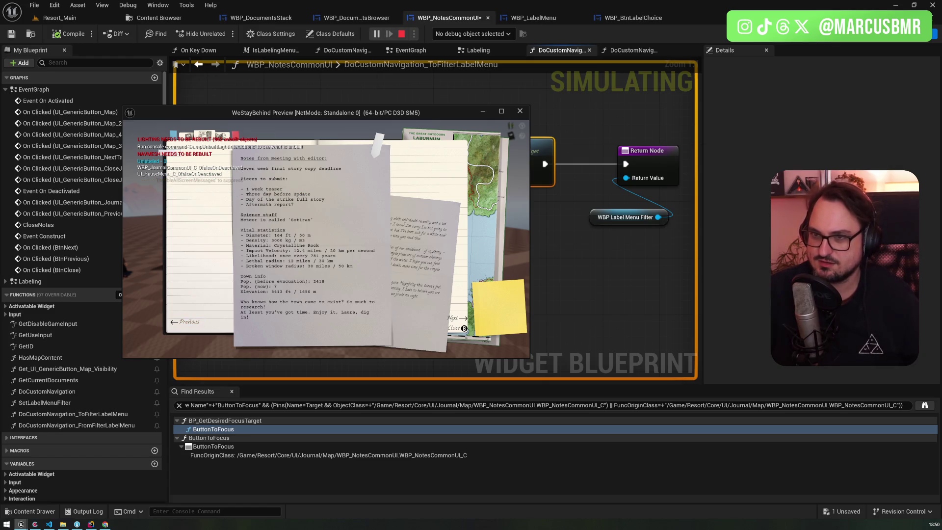
{"action": "key", "text": "Down"}
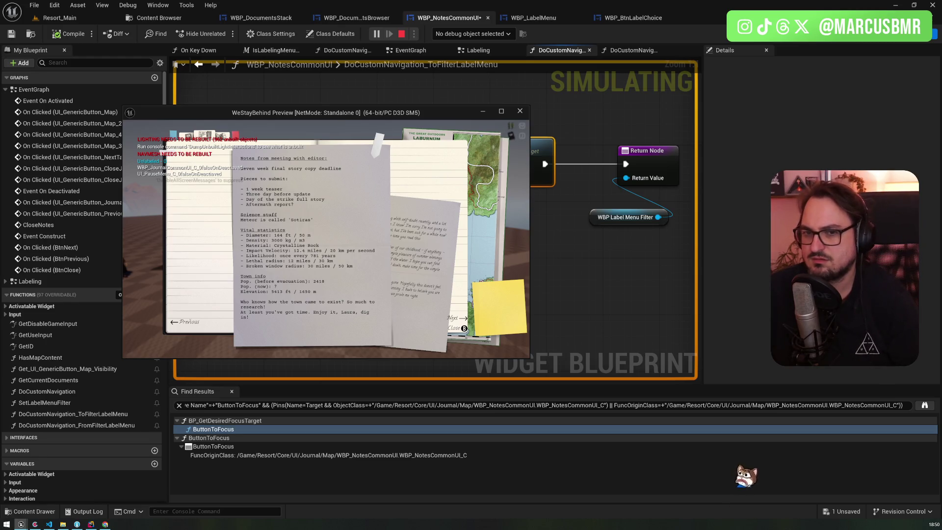
{"action": "key", "text": "Up"}
{"action": "key", "text": "Escape"}
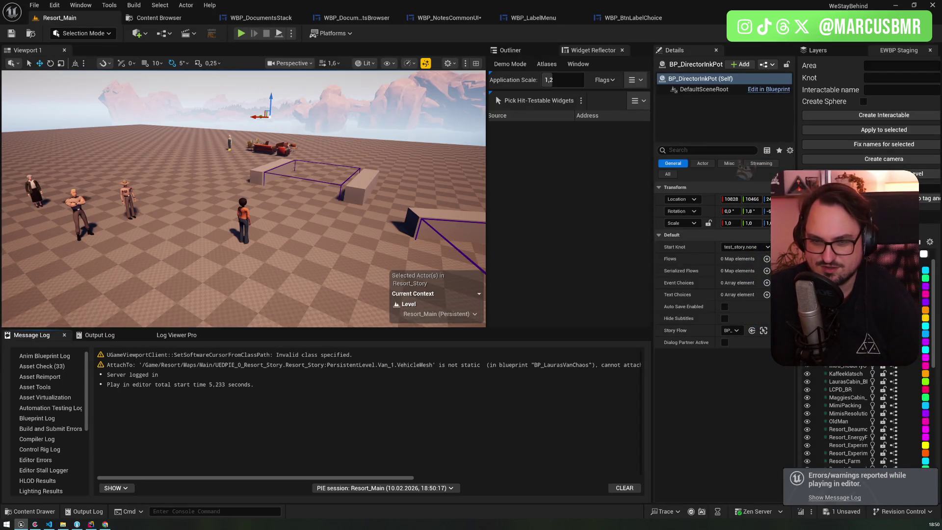
Inspect the WBP_LabelMenu and WBP_NotesCommonUI EventGraphs and Btn Previous's navigation rule node
{"action": "left_click", "coordinate": [554, 19]}
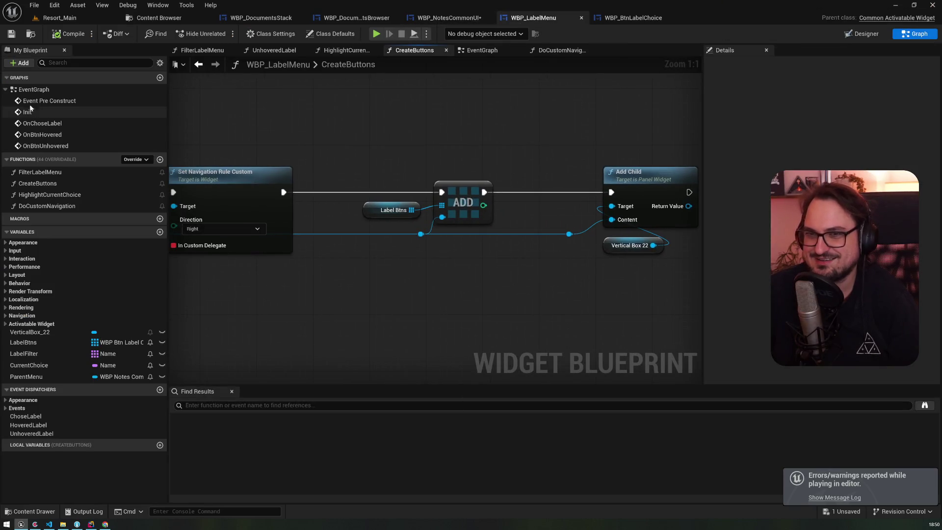
{"action": "double_click", "coordinate": [49, 101]}
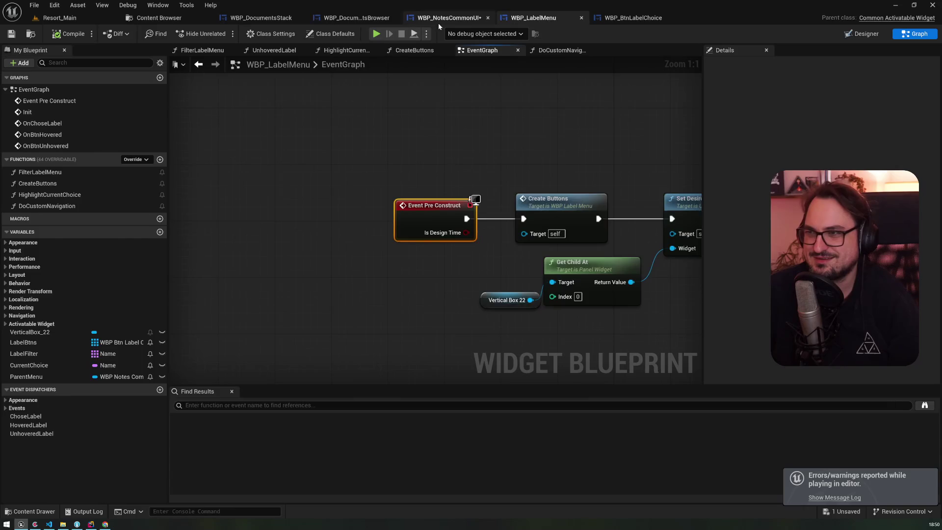
{"action": "left_click", "coordinate": [437, 21]}
{"action": "double_click", "coordinate": [73, 101]}
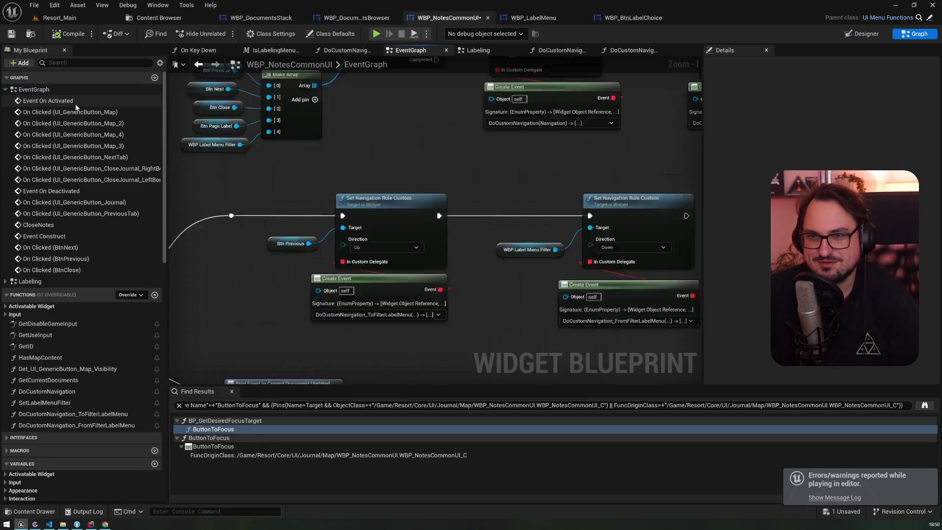
{"action": "scroll", "coordinate": [447, 238], "scroll_direction": "up", "scroll_amount": 3}
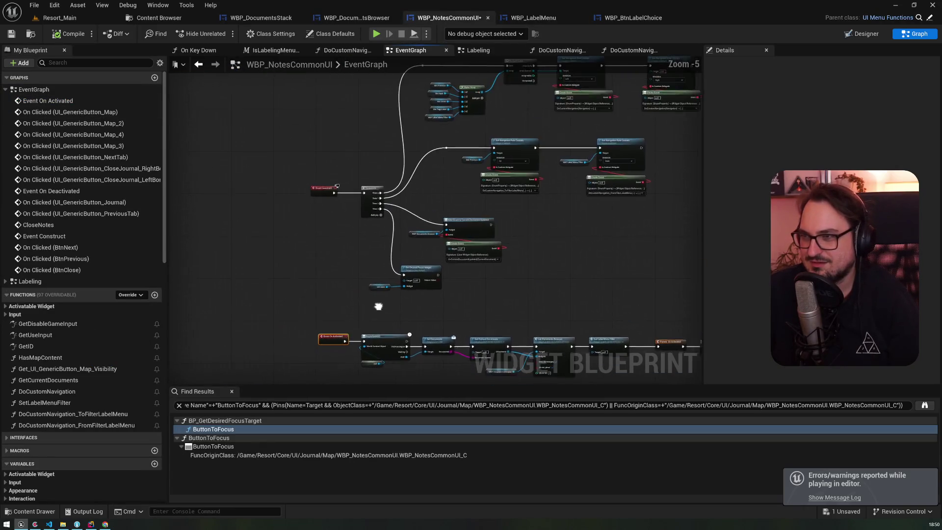
{"action": "left_click", "coordinate": [307, 206]}
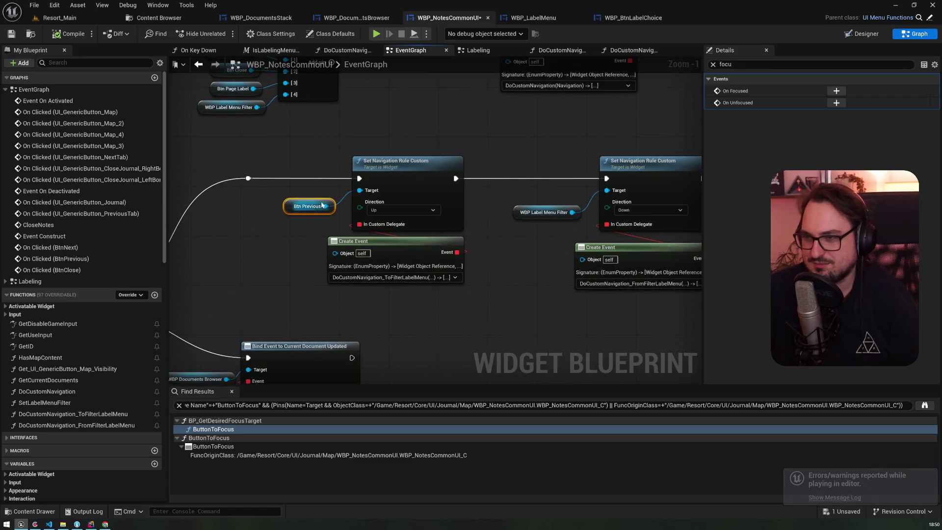
{"action": "left_click", "coordinate": [426, 194]}
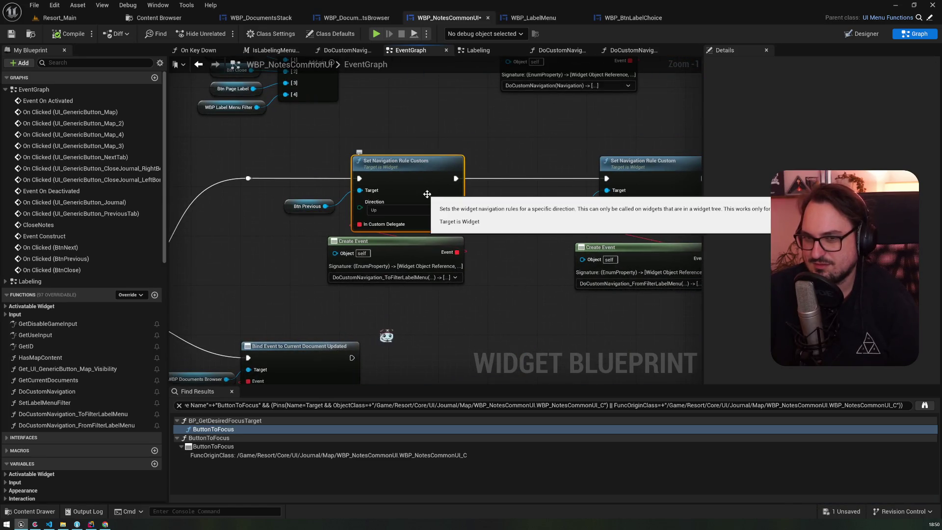
Select the Previous button in the Designer and recheck its Up navigation rule node
{"action": "left_click", "coordinate": [866, 34]}
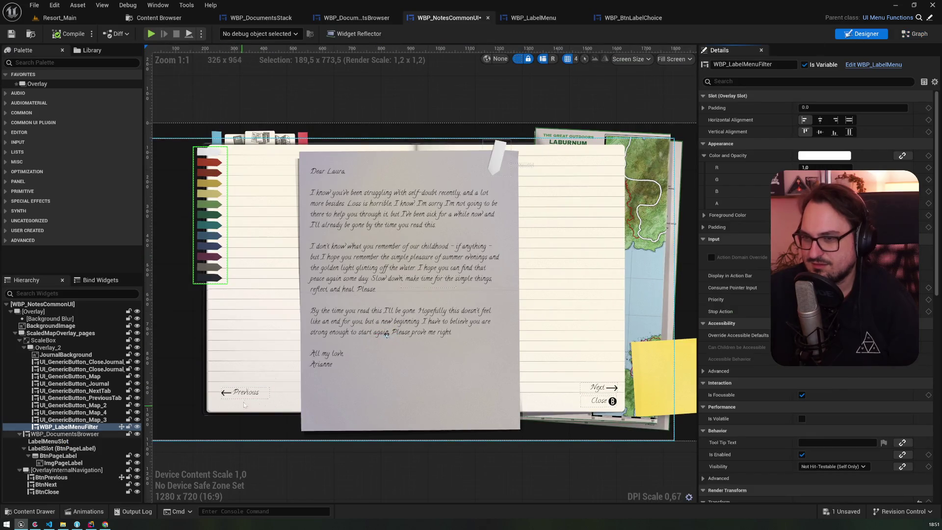
{"action": "left_click", "coordinate": [244, 395]}
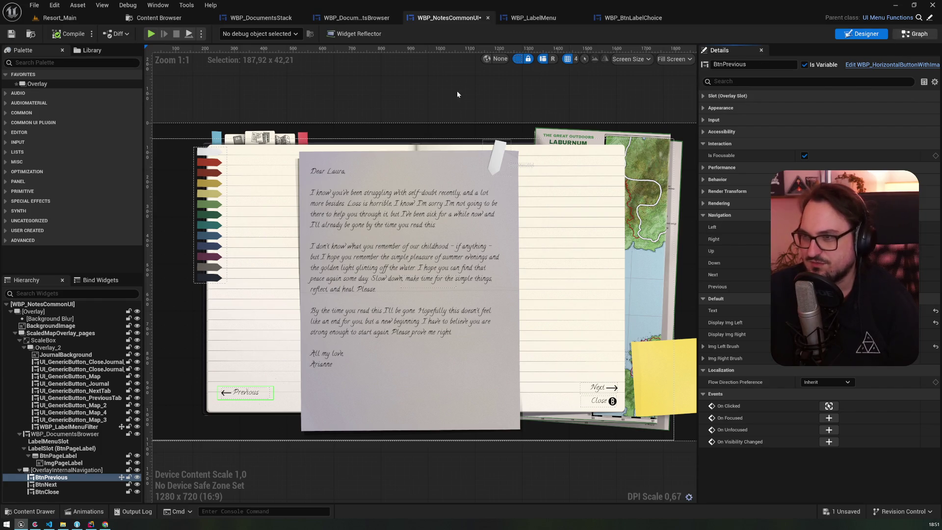
{"action": "key", "text": "ctrl+shift+g"}
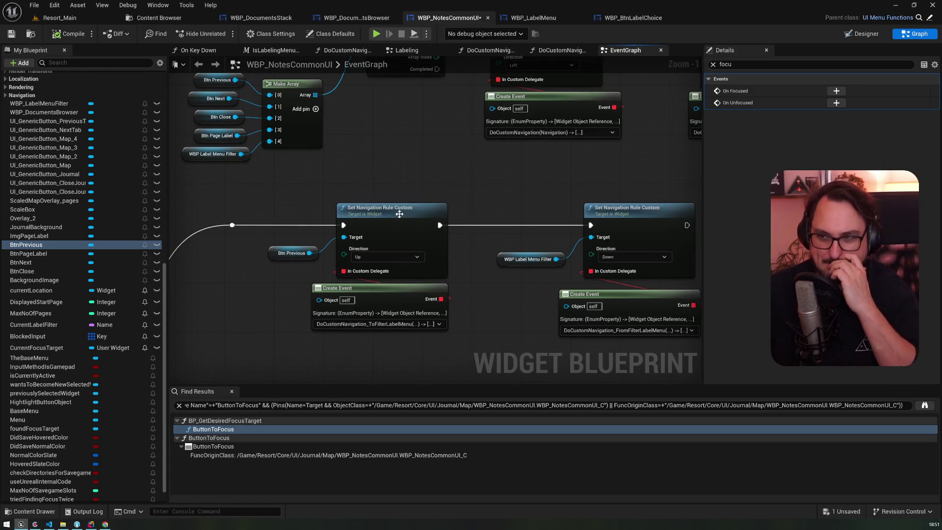
{"action": "left_click", "coordinate": [436, 208]}
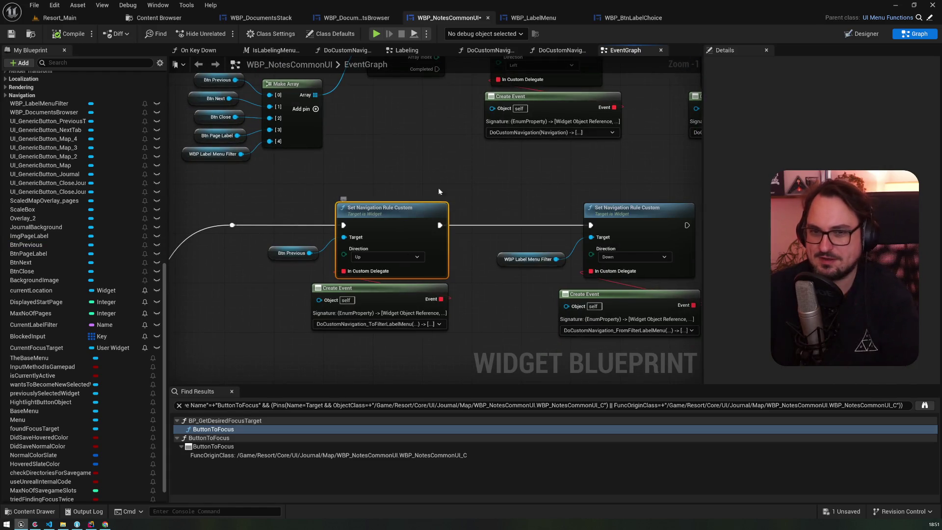
{"action": "left_click", "coordinate": [870, 36]}
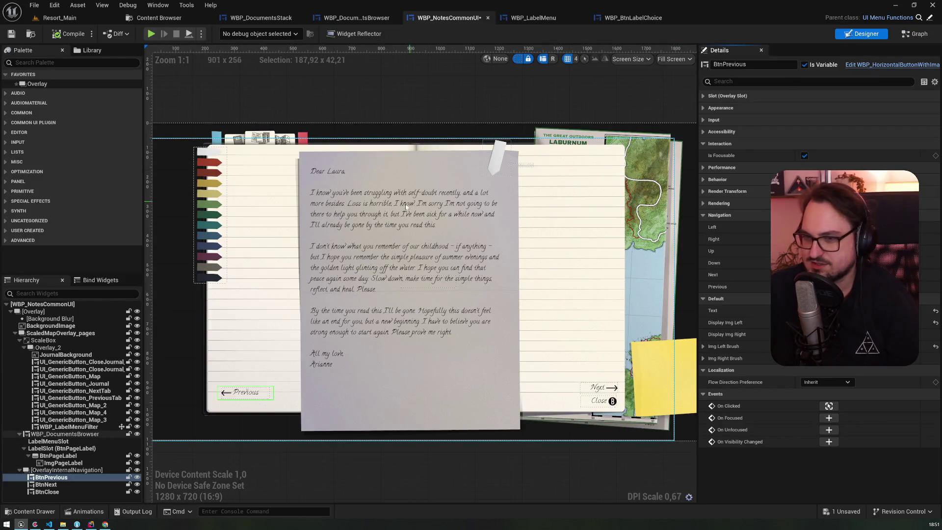
Launch the standalone preview, go back a journal page with Enter, then end the session
{"action": "left_click", "coordinate": [155, 40]}
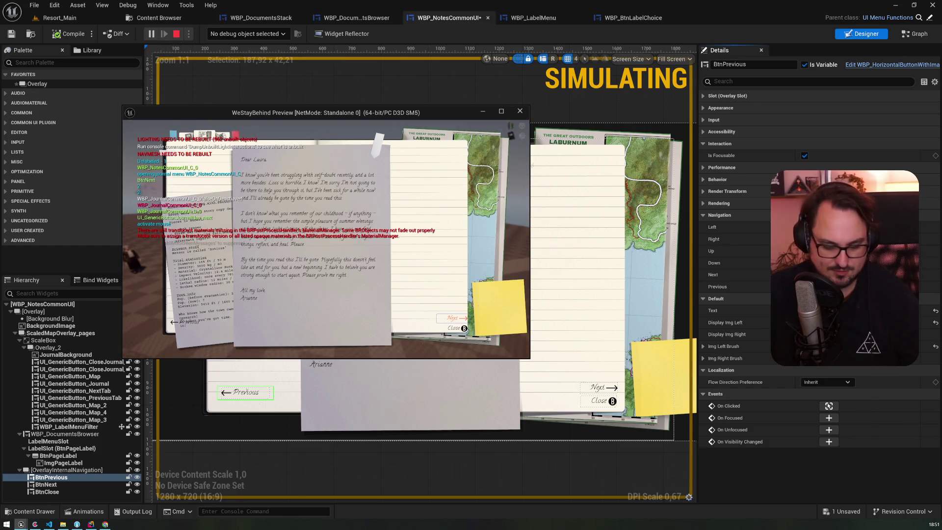
{"action": "key", "text": "Return"}
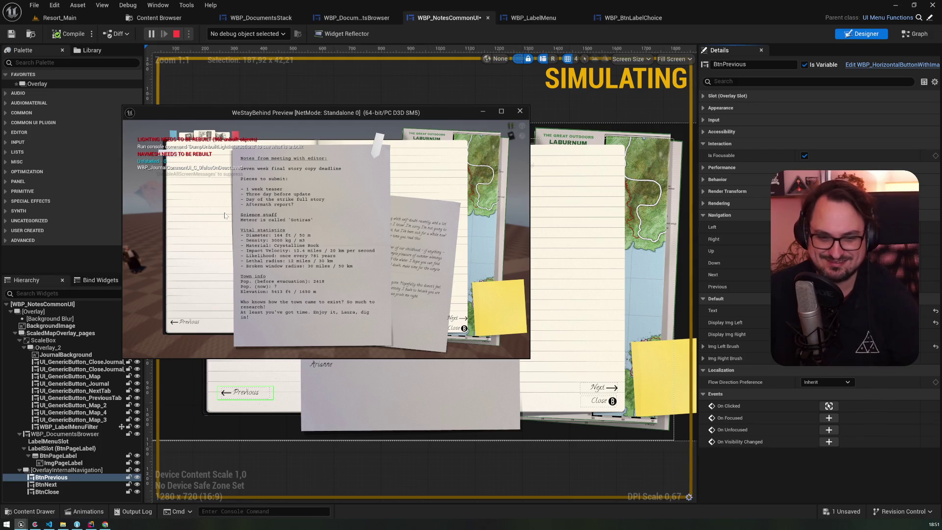
{"action": "key", "text": "Escape"}
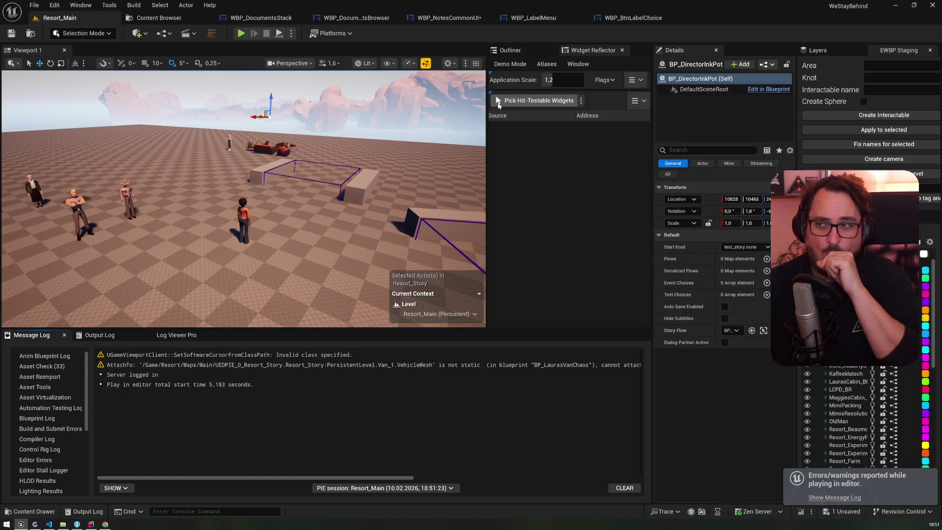
Check the other widget blueprints, then return to WBP_NotesCommonUI's graph and pan to the navigation rules
{"action": "left_click", "coordinate": [636, 17]}
{"action": "left_click", "coordinate": [543, 21]}
{"action": "left_click", "coordinate": [461, 22]}
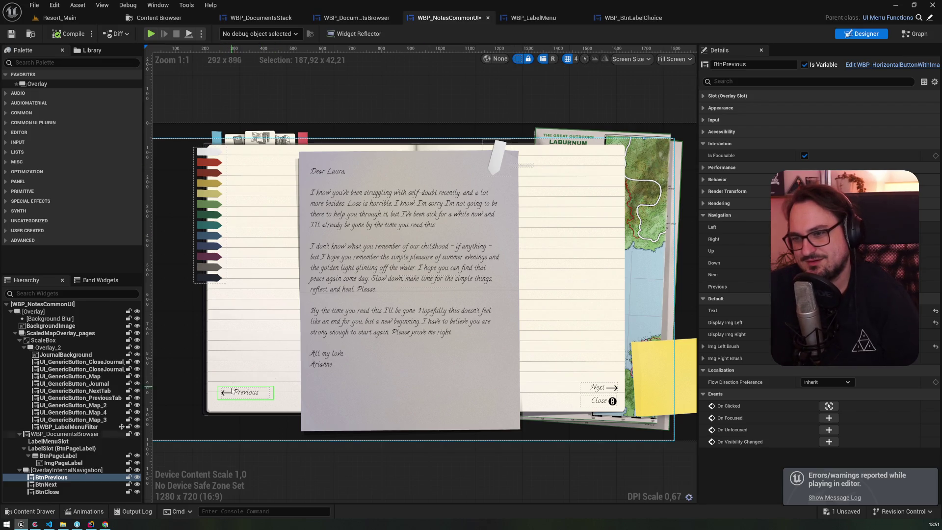
{"action": "left_click", "coordinate": [366, 19]}
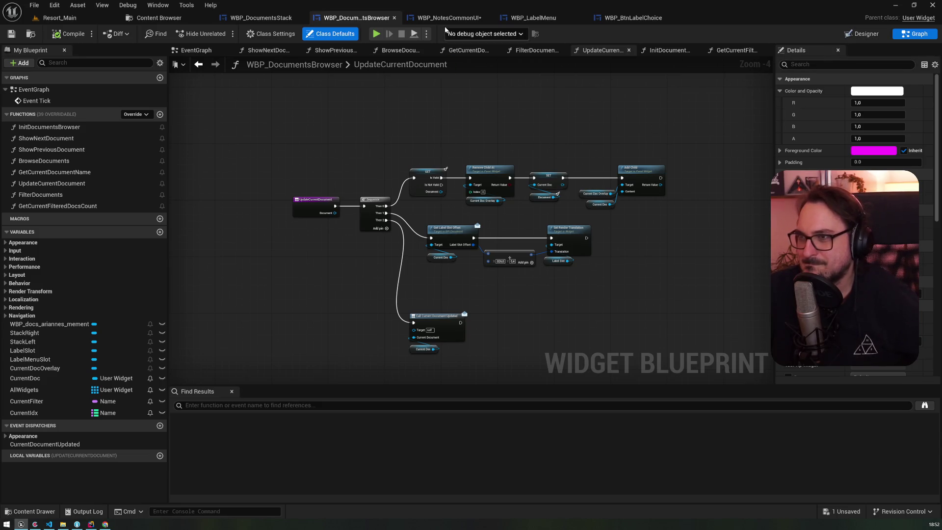
{"action": "left_click", "coordinate": [445, 19]}
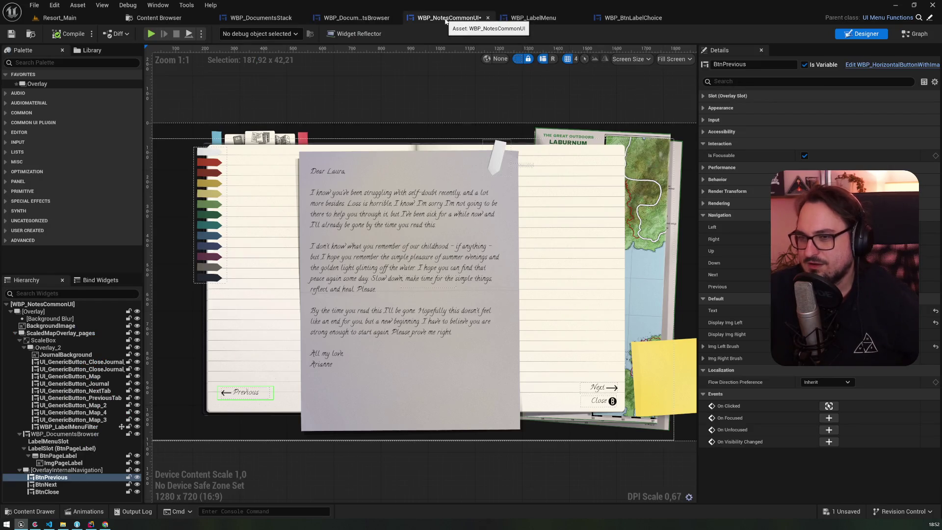
{"action": "left_click", "coordinate": [916, 34]}
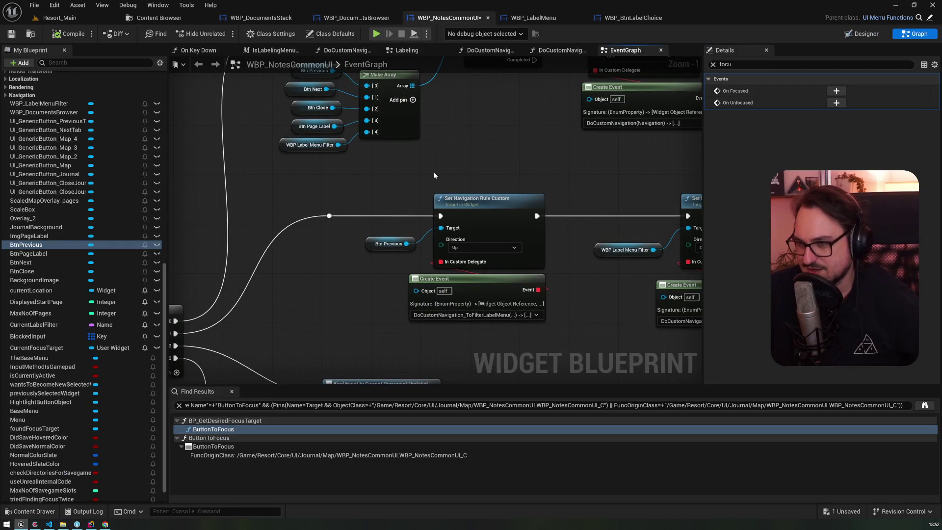
{"action": "mouse_move", "coordinate": [434, 172]}
{"action": "left_mouse_down"}
{"action": "mouse_move", "coordinate": [344, 305]}
{"action": "mouse_move", "coordinate": [376, 186]}
{"action": "left_mouse_up"}
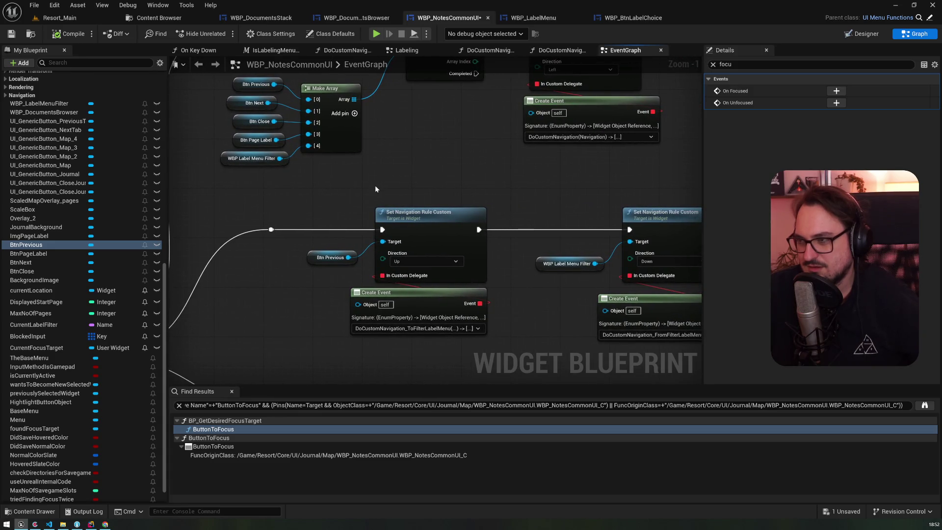
{"action": "scroll", "coordinate": [375, 189], "scroll_direction": "down", "scroll_amount": 1}
{"action": "scroll", "coordinate": [73, 256], "scroll_direction": "up", "scroll_amount": 10}
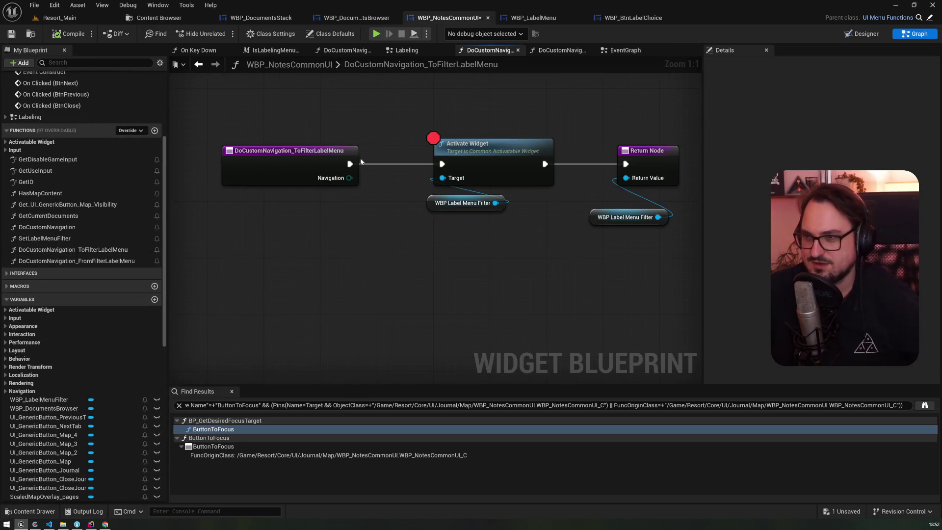
Insert a Print String printing 'fi me' between the function entry and Activate Widget
{"action": "mouse_move", "coordinate": [350, 164]}
{"action": "left_mouse_down"}
{"action": "mouse_move", "coordinate": [378, 93]}
{"action": "mouse_move", "coordinate": [320, 81]}
{"action": "left_mouse_up"}
{"action": "type", "text": "print dummy"}
{"action": "key", "text": "Return"}
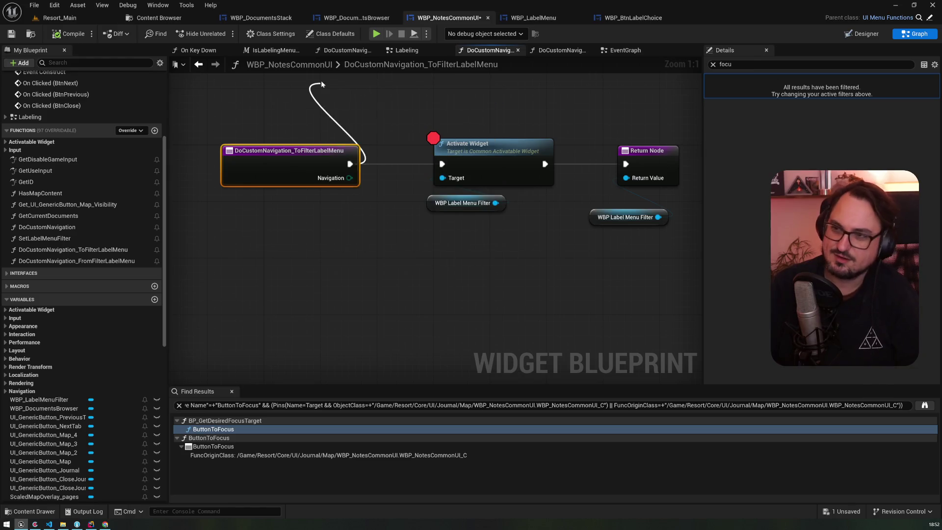
{"action": "key", "text": "Delete"}
{"action": "left_click_drag", "start_coordinate": [349, 163], "coordinate": [316, 97]}
{"action": "type", "text": "printst"}
{"action": "key", "text": "Return"}
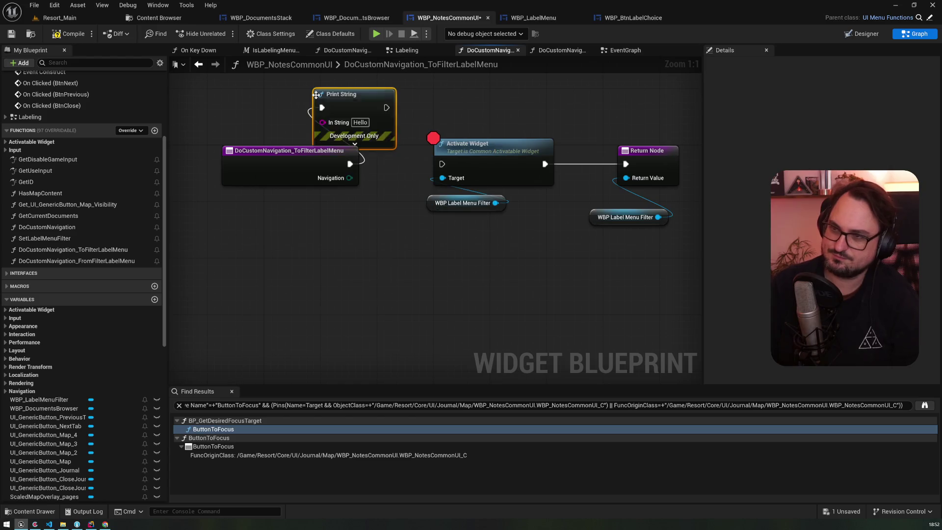
{"action": "type", "text": "fi me"}
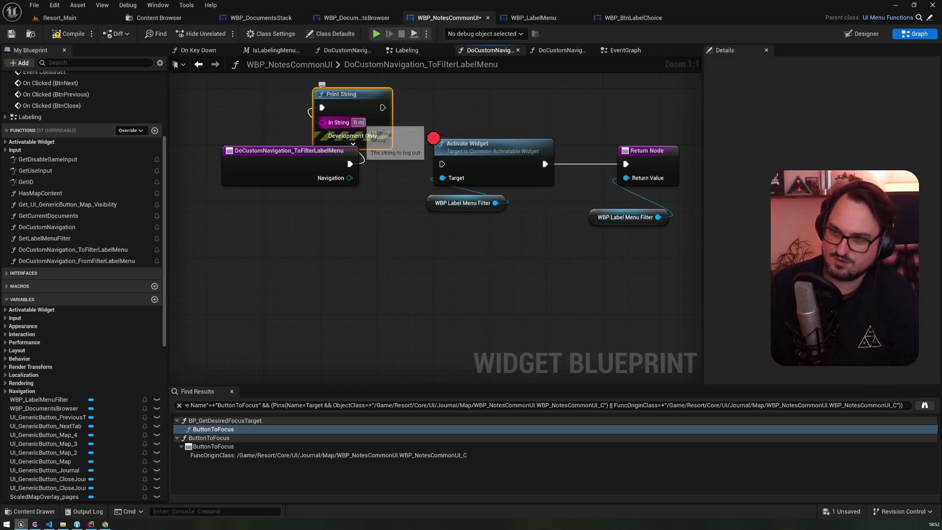
{"action": "left_click", "coordinate": [425, 124]}
{"action": "left_click_drag", "start_coordinate": [385, 111], "coordinate": [440, 166]}
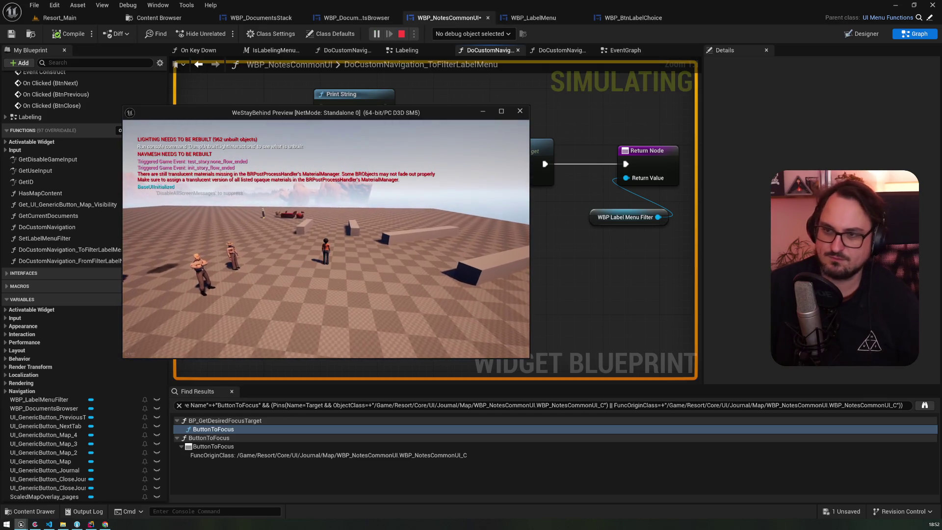
Page the journal forward and back, and try navigating up toward the label filter
{"action": "key", "text": "Right"}
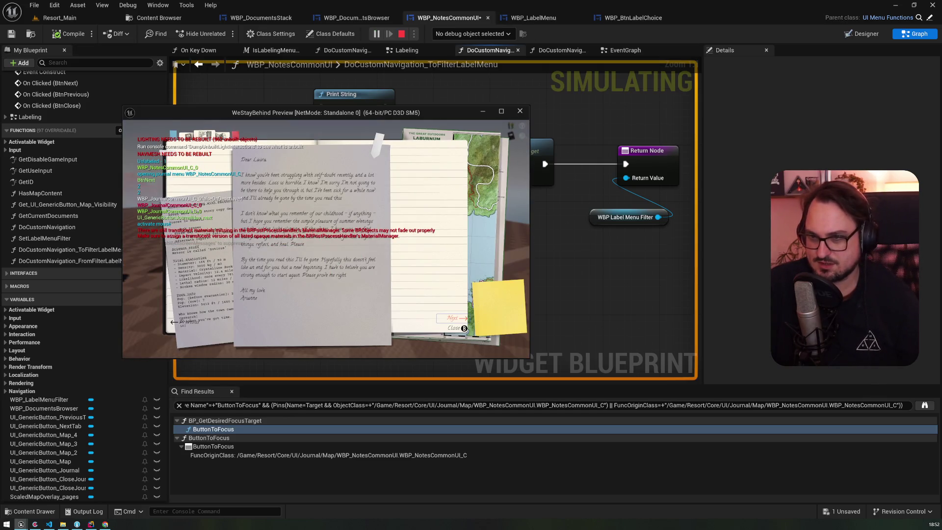
{"action": "key", "text": "Left"}
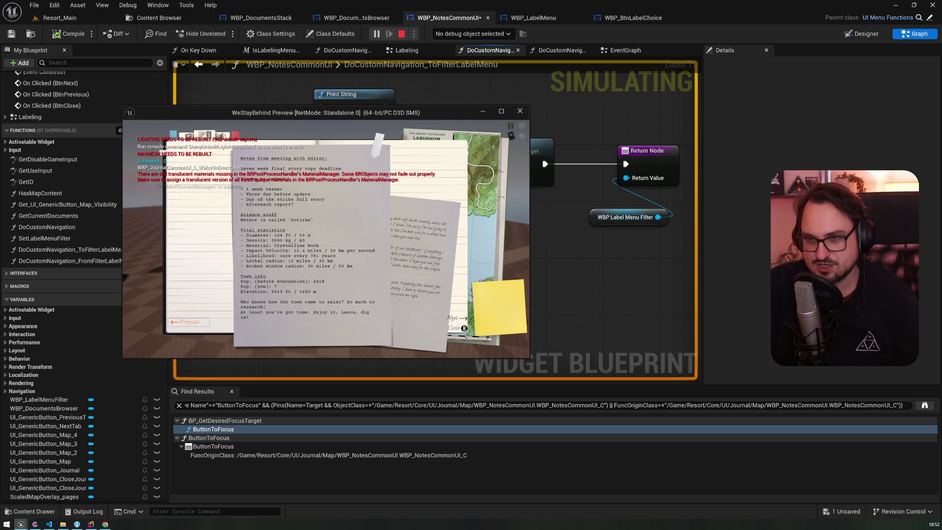
{"action": "key", "text": "Up"}
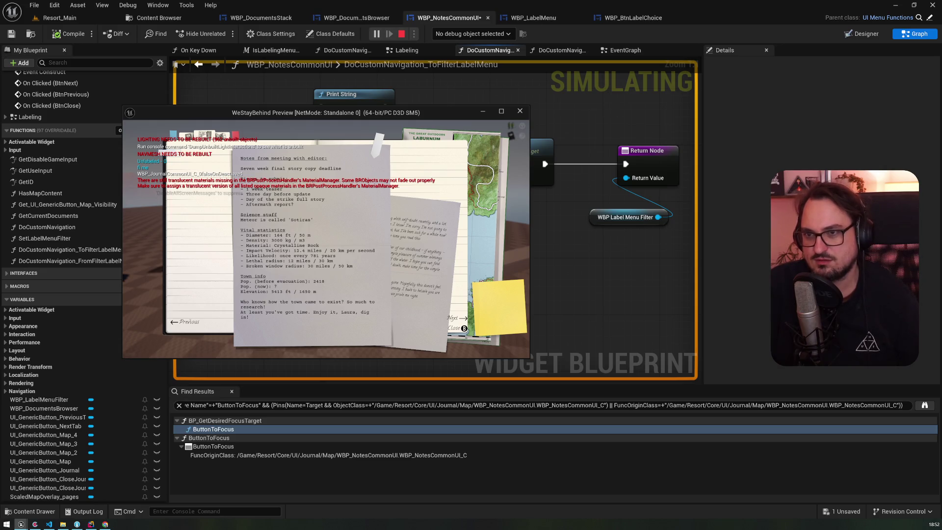
{"action": "key", "text": "Up"}
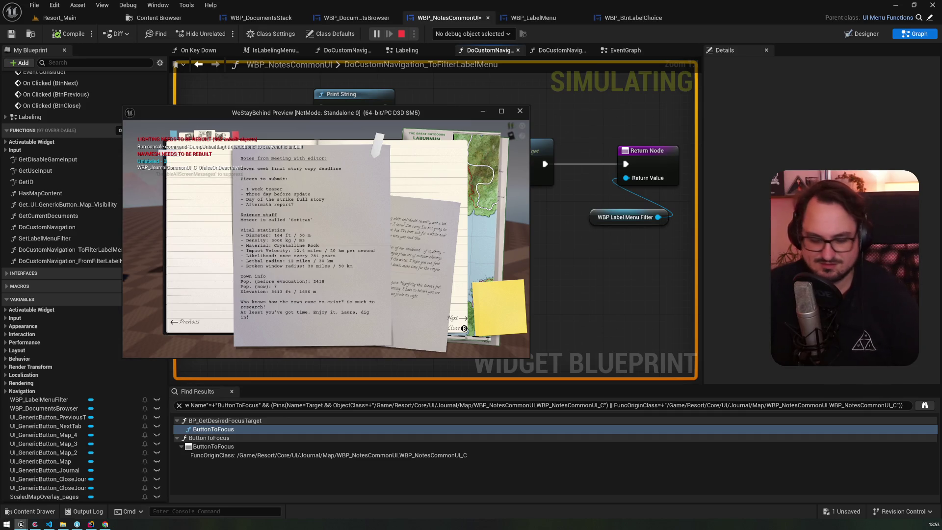
{"action": "key", "text": "Right"}
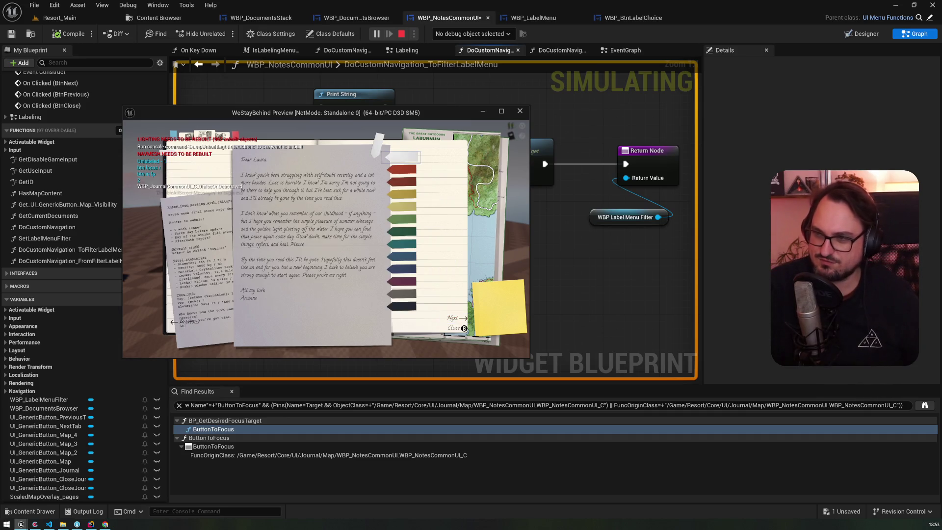
{"action": "key", "text": "Left"}
Tag the meeting notes page green from the label menu, then stop the preview
{"action": "key", "text": "Up"}
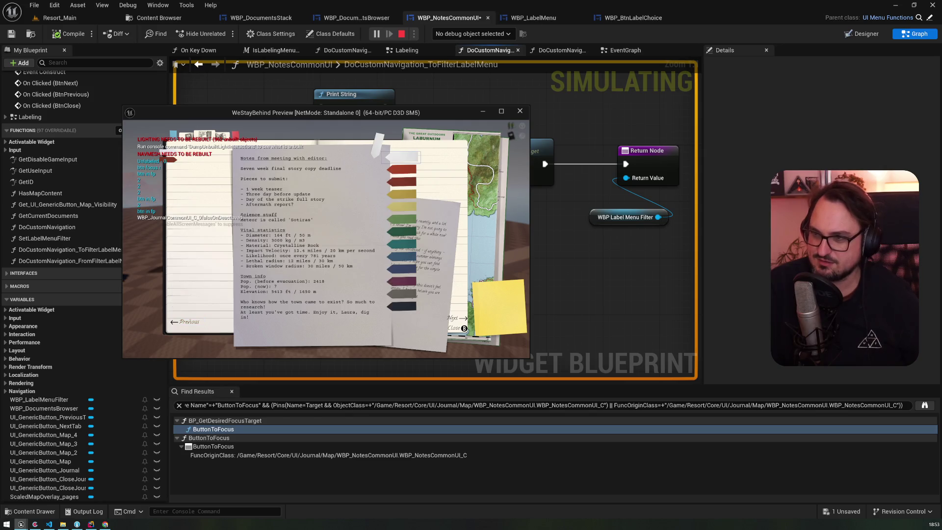
{"action": "key", "text": "Down"}
{"action": "key", "text": "Down"}
{"action": "key", "text": "Return"}
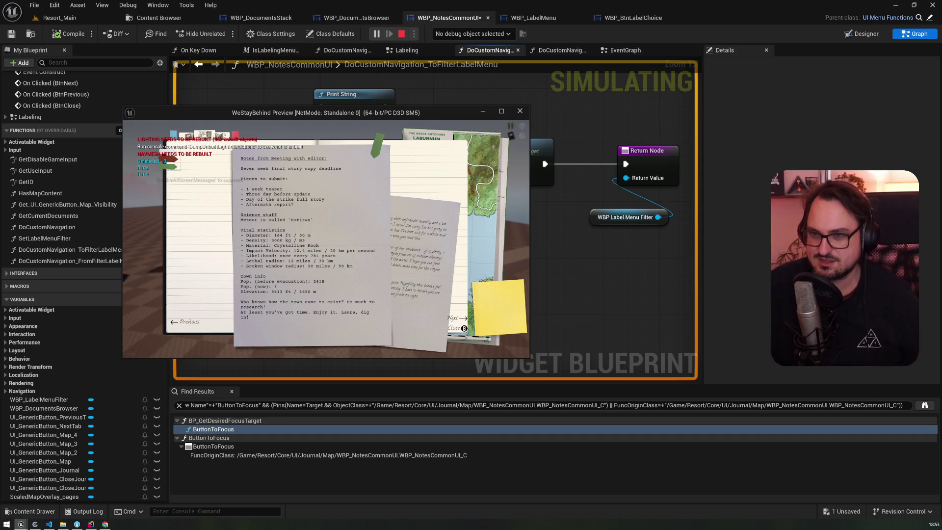
{"action": "key", "text": "Escape"}
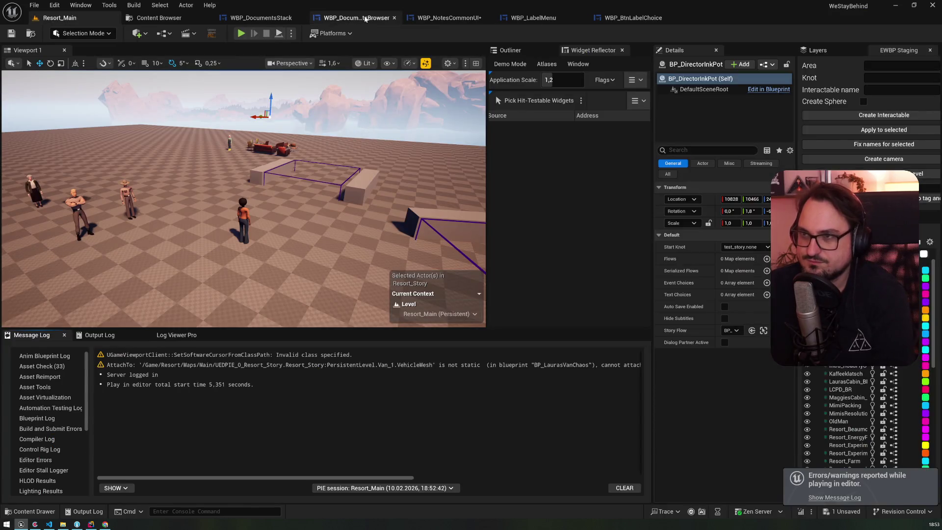
Delete the 'fi me' Print String and wire the function entry straight into Activate Widget
{"action": "left_click", "coordinate": [351, 18]}
{"action": "left_click", "coordinate": [441, 19]}
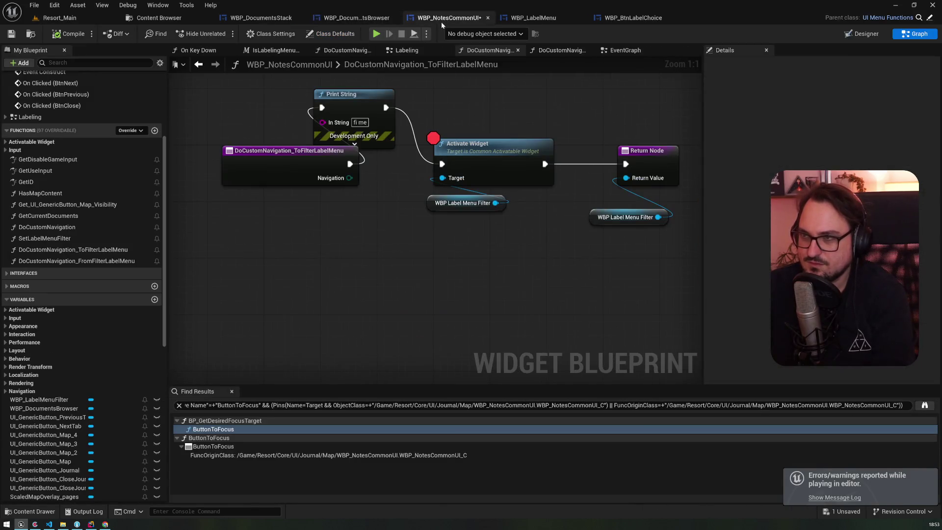
{"action": "left_click", "coordinate": [354, 93]}
{"action": "key", "text": "Delete"}
{"action": "left_click_drag", "start_coordinate": [349, 164], "coordinate": [441, 163]}
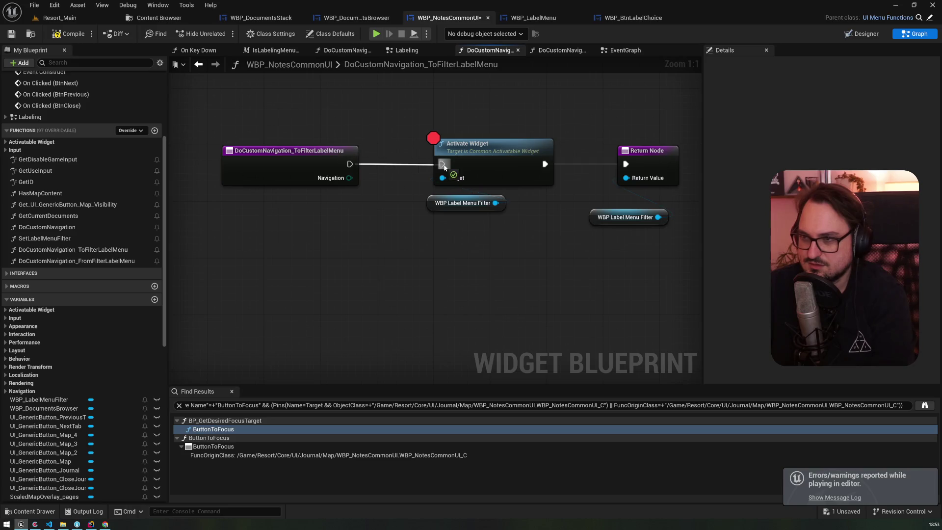
{"action": "left_click", "coordinate": [468, 145]}
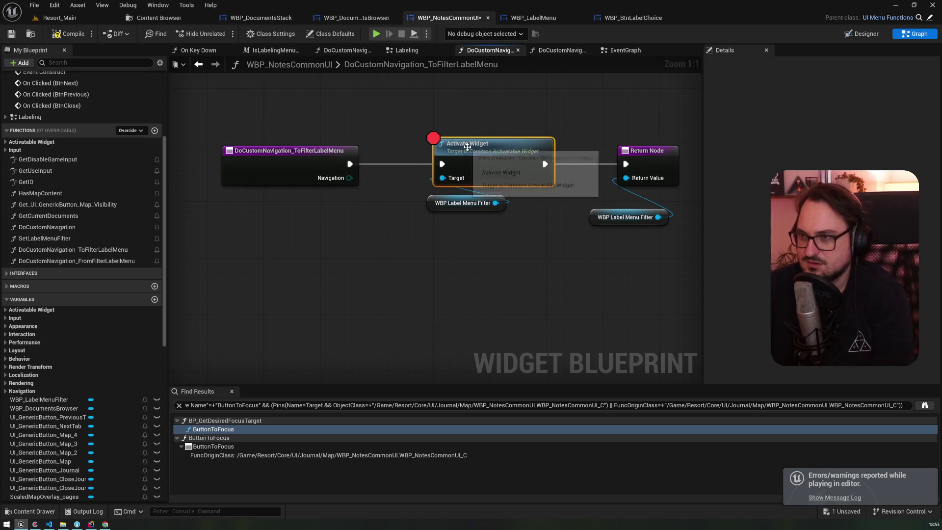
Check the WBP_LabelMenu and WBP_BtnLabelChoice blueprints, then return to WBP_NotesCommonUI
{"action": "left_click", "coordinate": [521, 20]}
{"action": "left_click", "coordinate": [632, 18]}
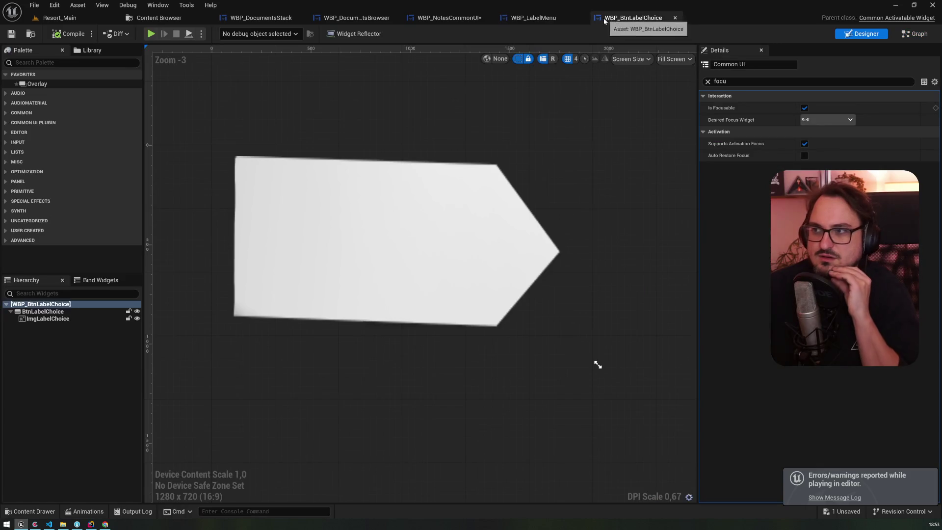
{"action": "left_click", "coordinate": [458, 22]}
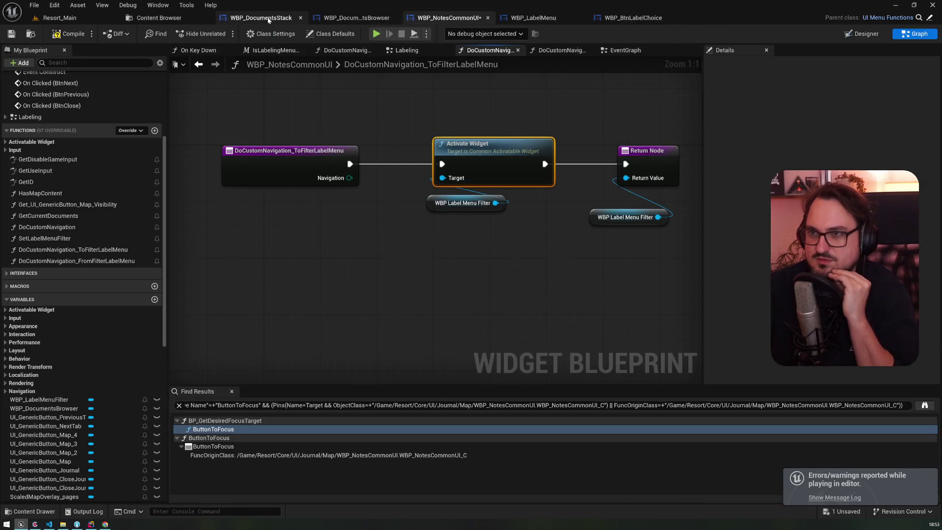
In WBP_LabelMenu's EventGraph, select Set Desired Focus Widget, Get Child At and Vertical Box 22
{"action": "left_click", "coordinate": [528, 17]}
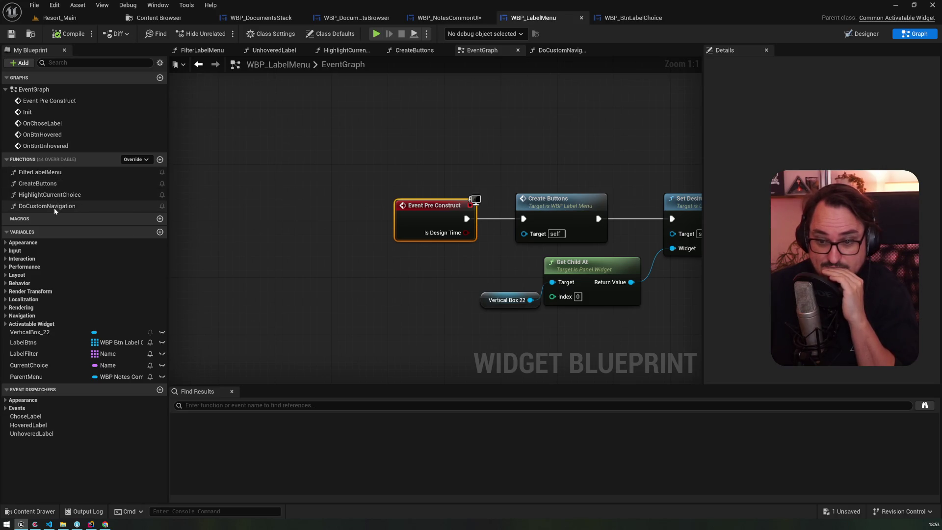
{"action": "double_click", "coordinate": [50, 104]}
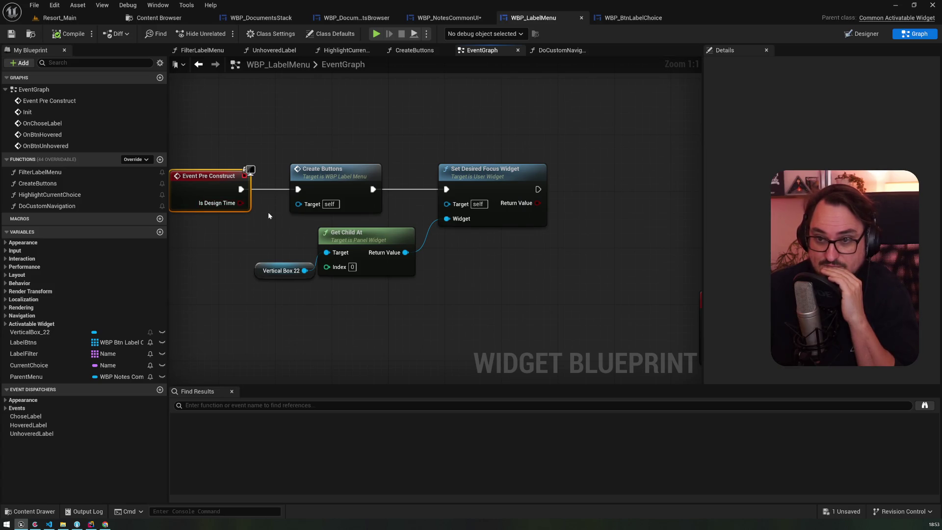
{"action": "left_click_drag", "start_coordinate": [504, 121], "coordinate": [487, 189]}
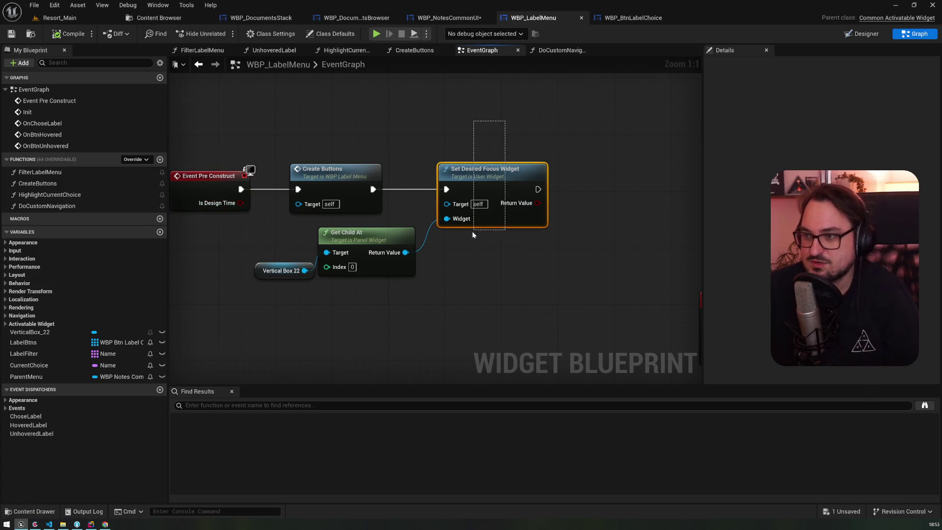
{"action": "left_click_drag", "start_coordinate": [472, 234], "coordinate": [397, 268]}
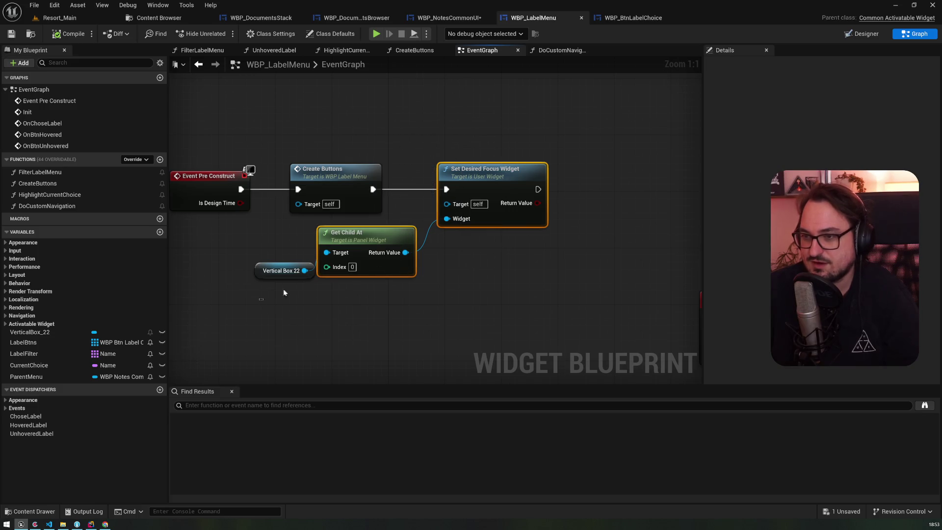
{"action": "left_click_drag", "start_coordinate": [283, 292], "coordinate": [336, 258]}
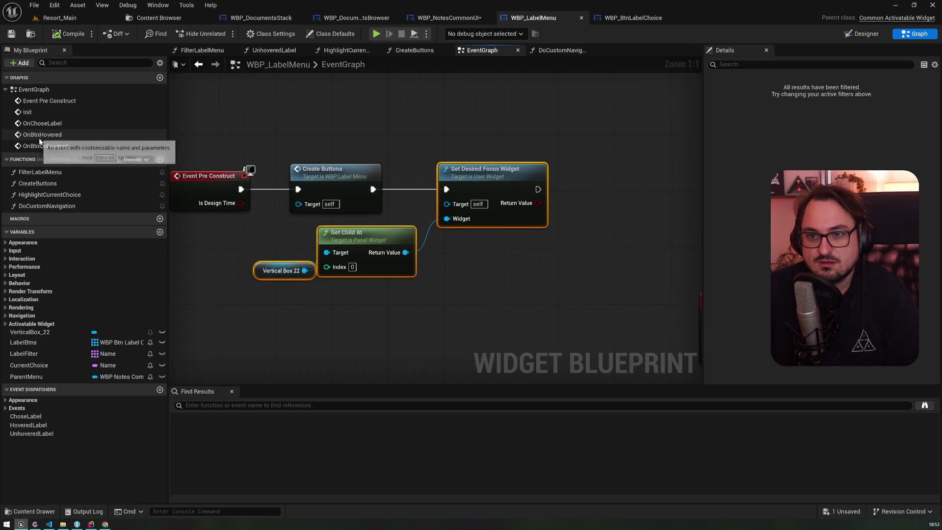
Paste the focus nodes into FilterLabelMenu after Create Buttons, then compile and save
{"action": "double_click", "coordinate": [40, 172]}
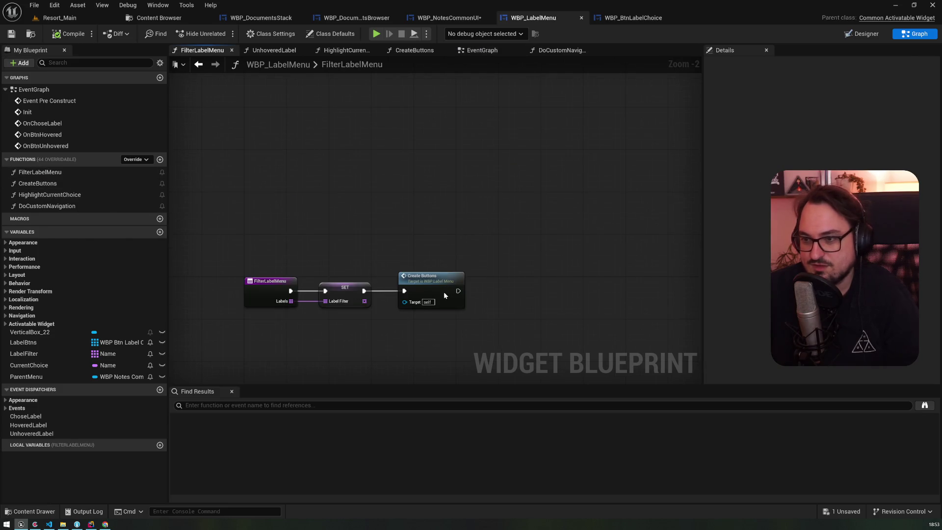
{"action": "mouse_move", "coordinate": [444, 292]}
{"action": "left_mouse_down"}
{"action": "mouse_move", "coordinate": [378, 248]}
{"action": "mouse_move", "coordinate": [372, 199]}
{"action": "mouse_move", "coordinate": [456, 175]}
{"action": "mouse_move", "coordinate": [535, 175]}
{"action": "mouse_move", "coordinate": [528, 182]}
{"action": "left_mouse_up"}
{"action": "key", "text": "ctrl+v"}
{"action": "left_click", "coordinate": [155, 102]}
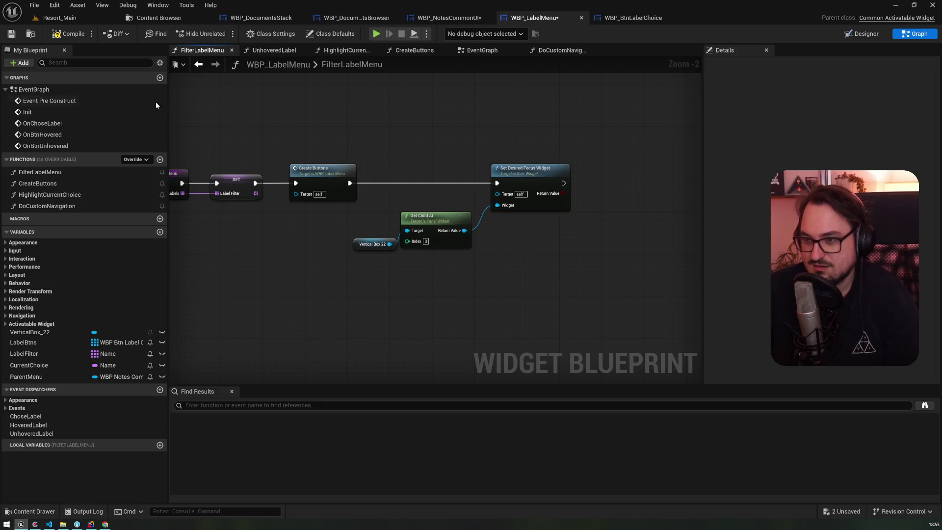
{"action": "left_click", "coordinate": [69, 34]}
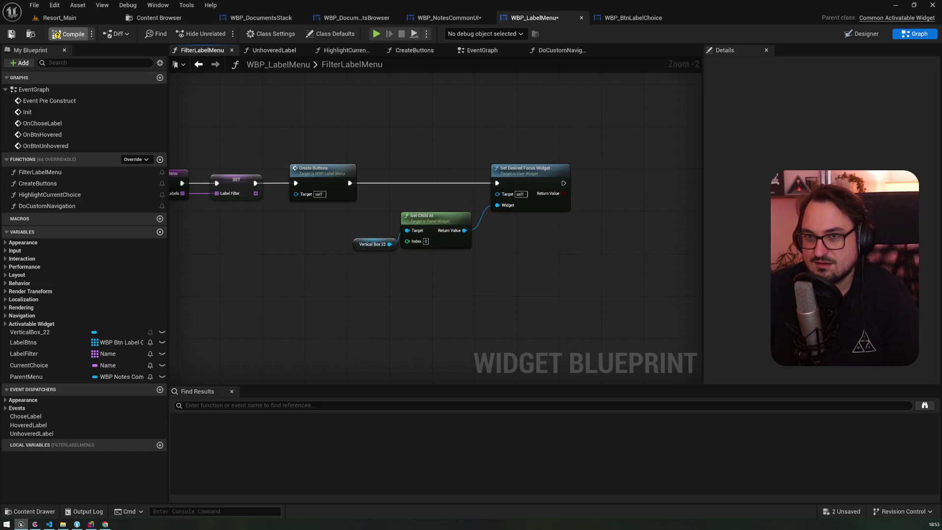
{"action": "left_click", "coordinate": [11, 34]}
{"action": "left_click_drag", "start_coordinate": [245, 131], "coordinate": [352, 135]}
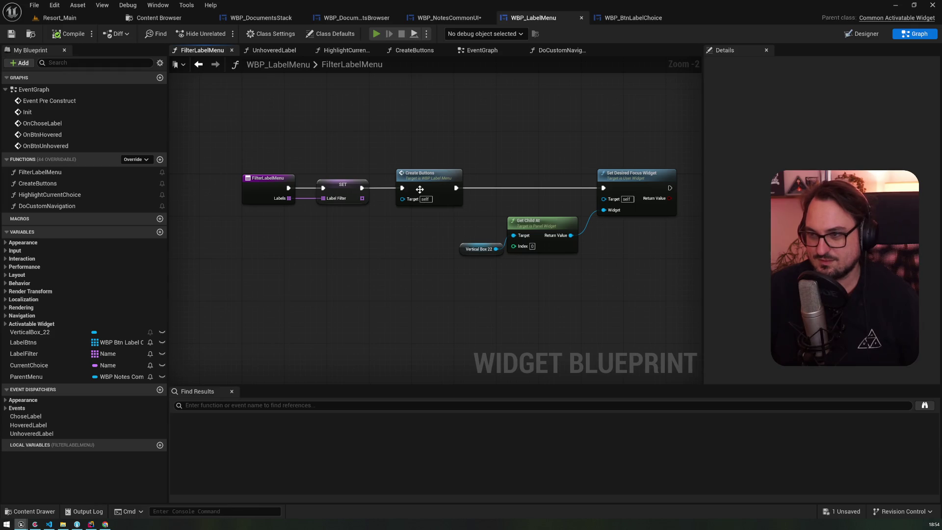
Launch the standalone preview, open the journal, and tag the letter yellow via the label filter
{"action": "key", "text": "alt+p"}
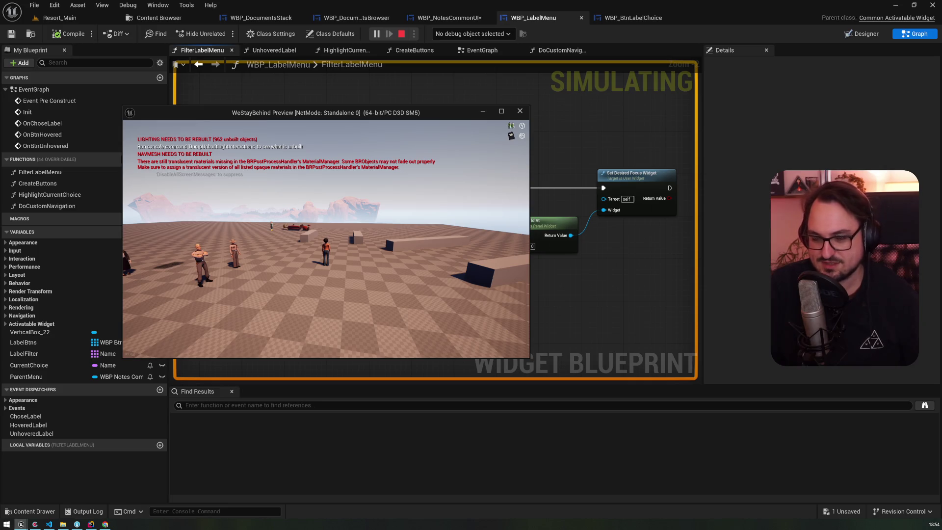
{"action": "key", "text": "j"}
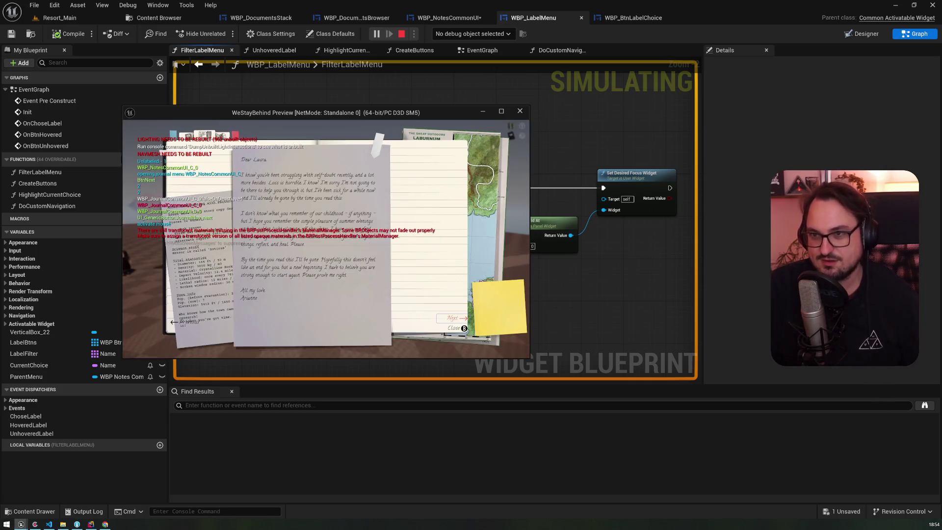
{"action": "key", "text": "l"}
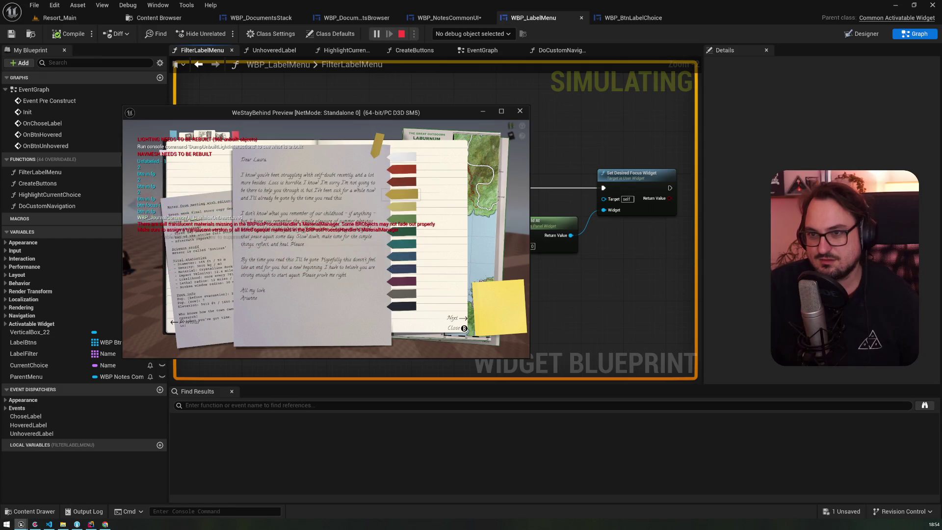
{"action": "key", "text": "Return"}
Tag the notes page dark green from the label filter, then stop the preview
{"action": "key", "text": "Right"}
{"action": "key", "text": "l"}
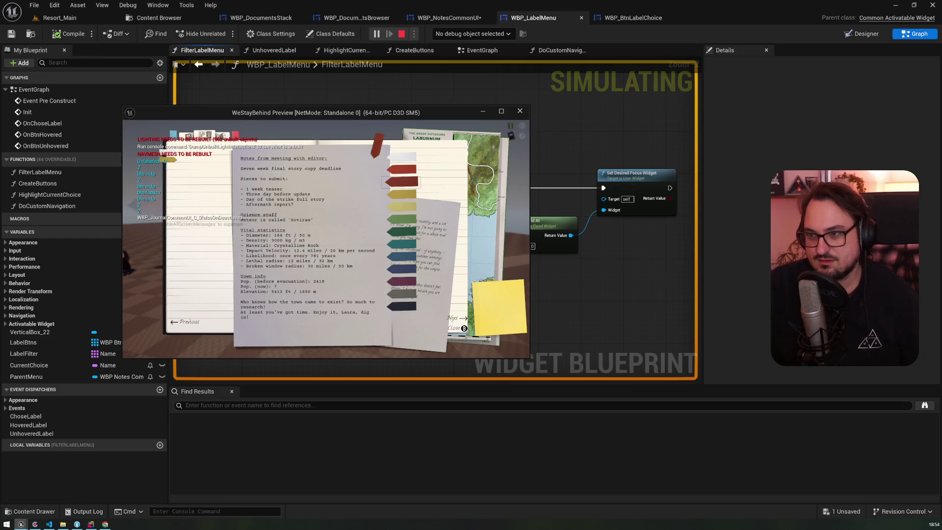
{"action": "key", "text": "Down"}
{"action": "key", "text": "Down"}
{"action": "key", "text": "Return"}
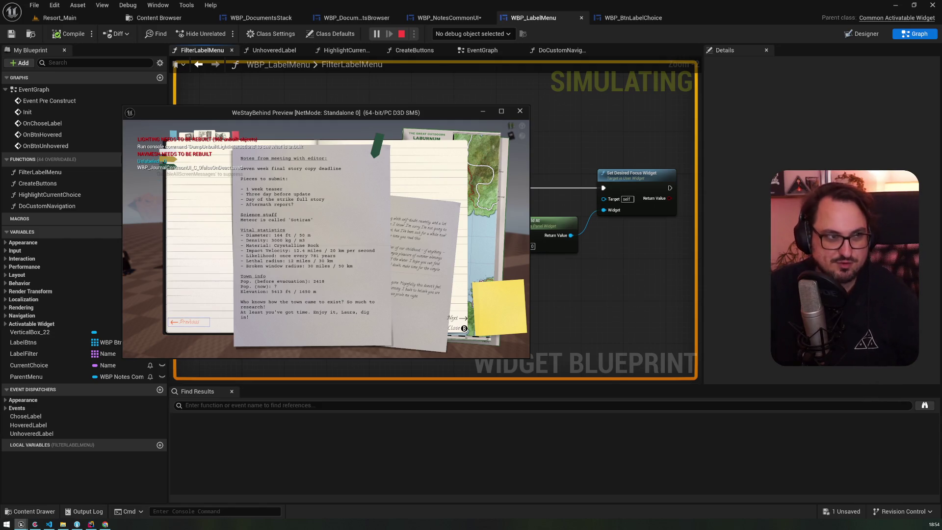
{"action": "key", "text": "Escape"}
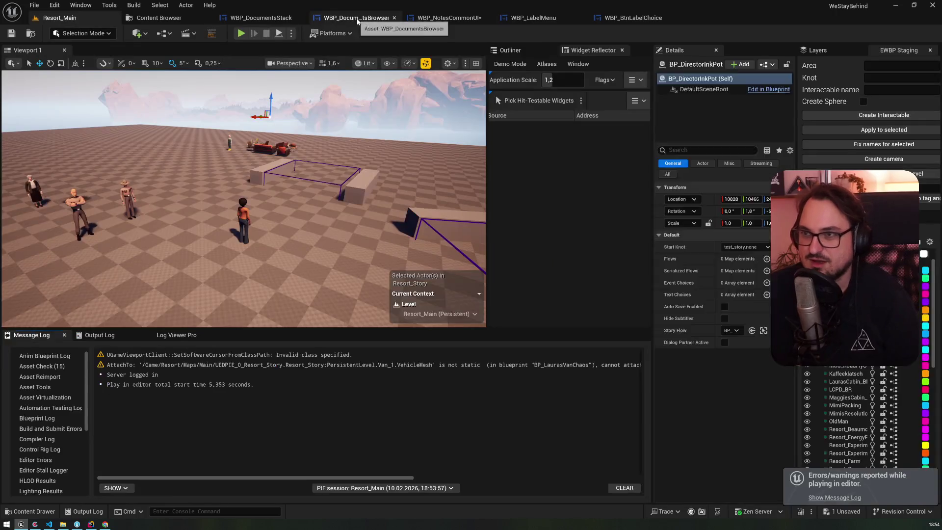
Open WBP_NotesCommonUI and inspect its DoCustomNavigation_FromFilterLabelMenu function
{"action": "left_click", "coordinate": [357, 19]}
{"action": "left_click", "coordinate": [444, 18]}
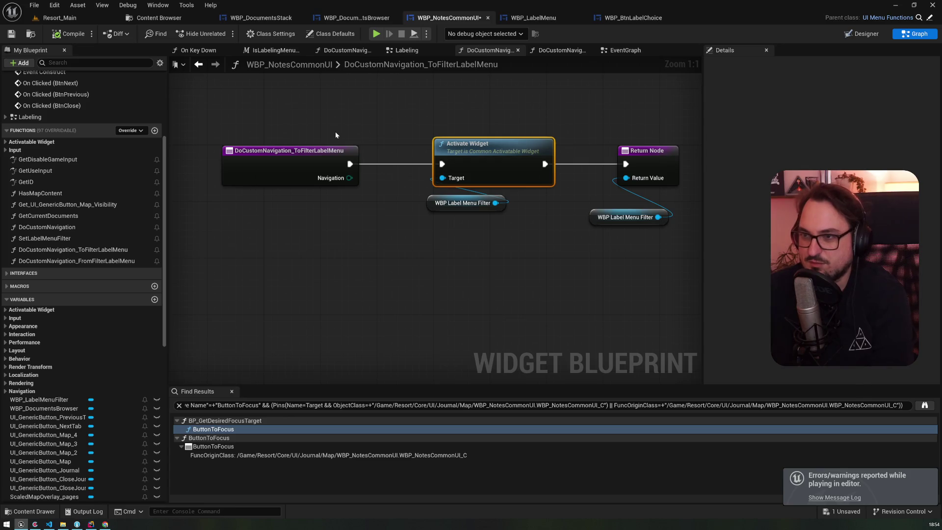
{"action": "left_click", "coordinate": [406, 50]}
{"action": "left_click", "coordinate": [559, 50]}
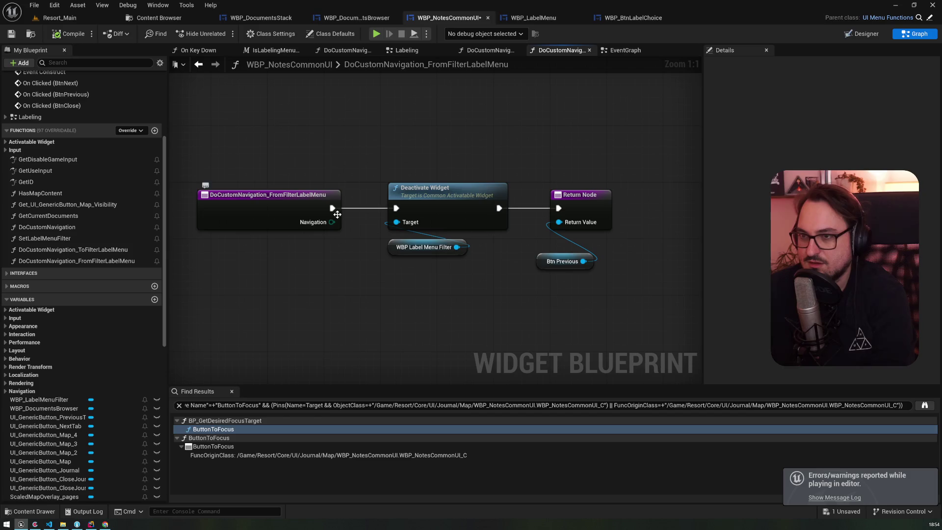
{"action": "scroll", "coordinate": [105, 136], "scroll_direction": "up", "scroll_amount": 3}
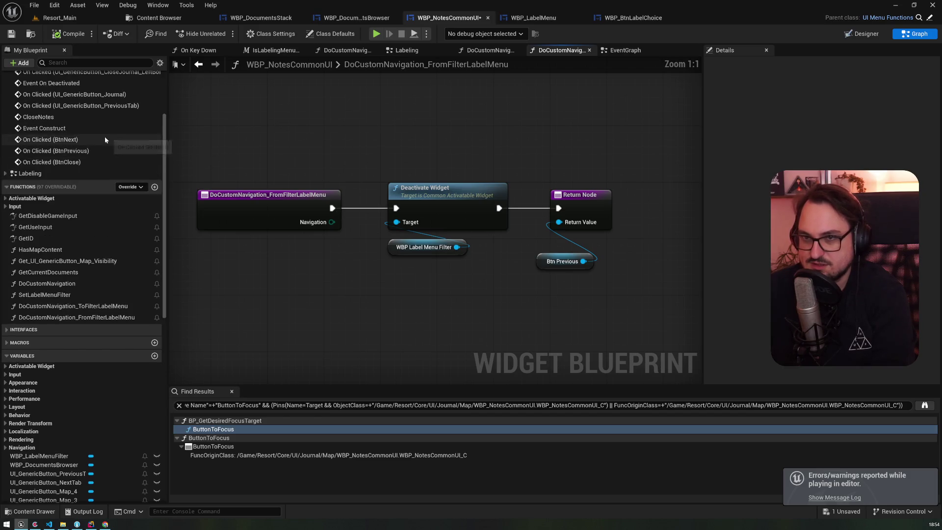
{"action": "scroll", "coordinate": [105, 136], "scroll_direction": "up", "scroll_amount": 5}
Detach the exec wire into the second Set Navigation Rule Custom in the EventGraph, then return to Designer
{"action": "double_click", "coordinate": [98, 101]}
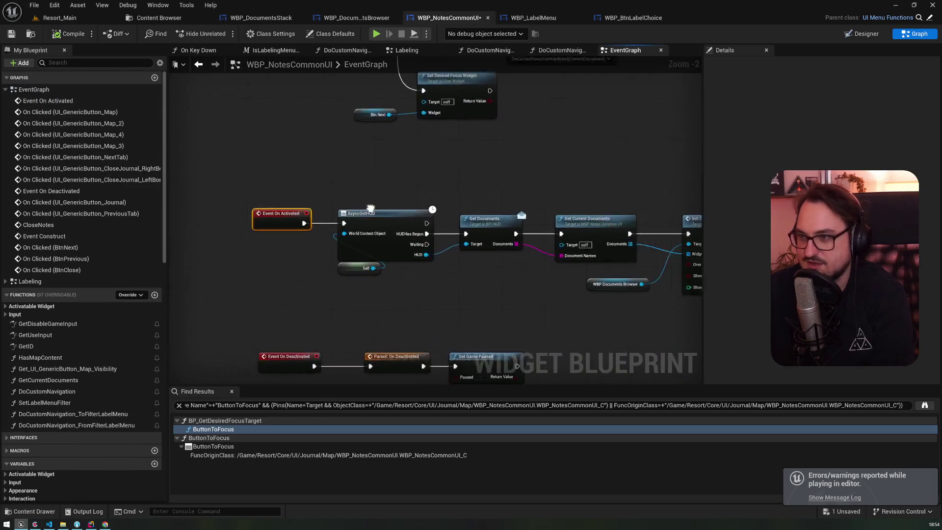
{"action": "left_click_drag", "start_coordinate": [370, 208], "coordinate": [419, 227]}
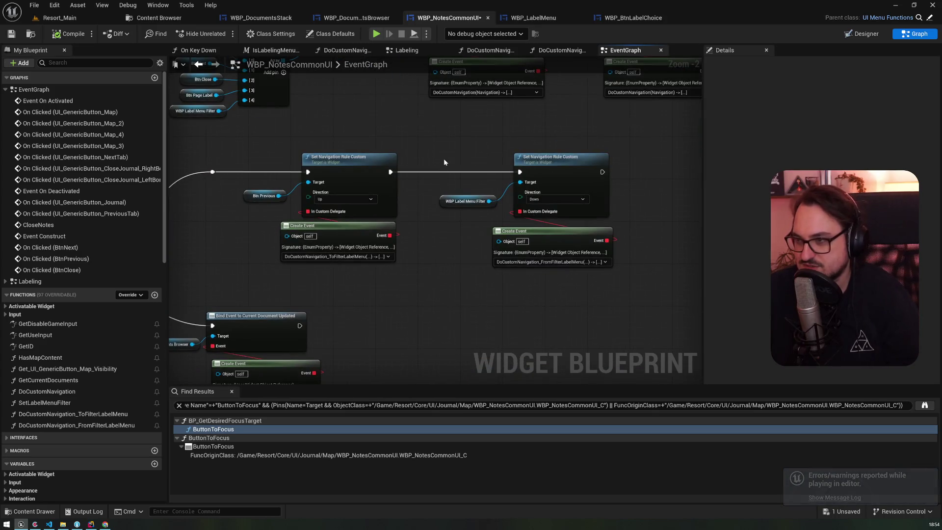
{"action": "left_click", "coordinate": [441, 172], "text": "alt"}
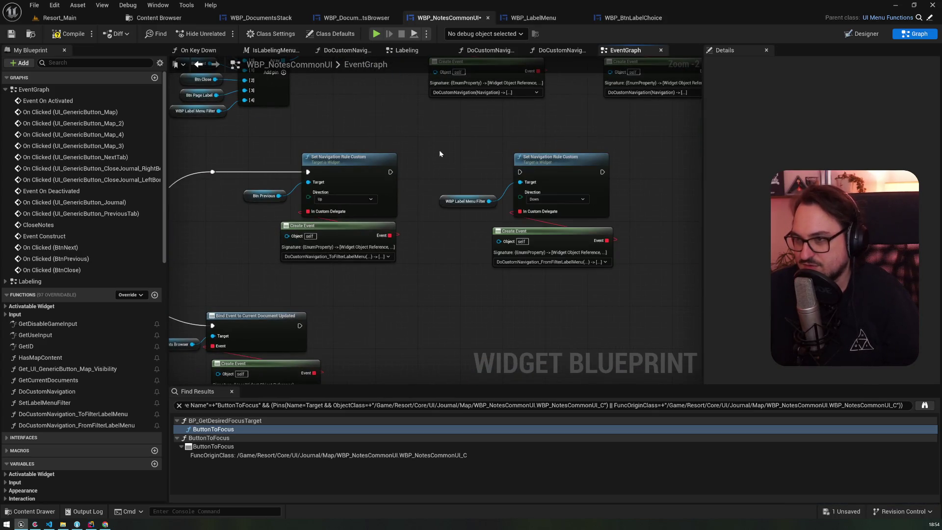
{"action": "left_click", "coordinate": [856, 34]}
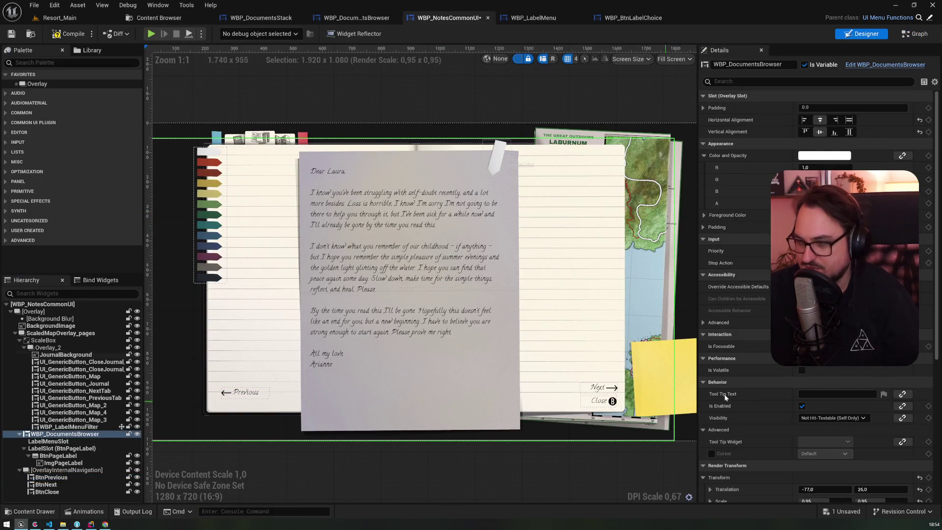
Change WBP_LabelMenuFilter's Down navigation from Explicit to Escape, then compile
{"action": "scroll", "coordinate": [816, 294], "scroll_direction": "down", "scroll_amount": 5}
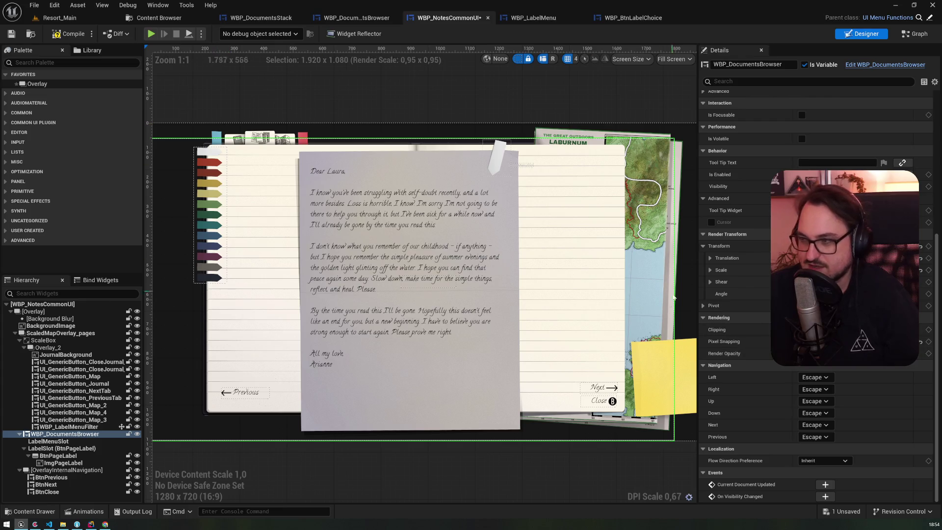
{"action": "left_click", "coordinate": [70, 427]}
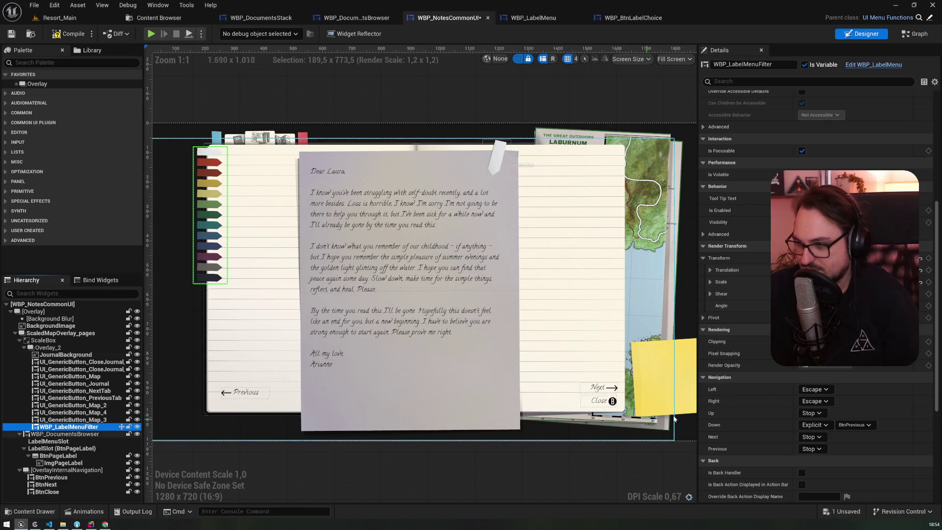
{"action": "left_click", "coordinate": [821, 424]}
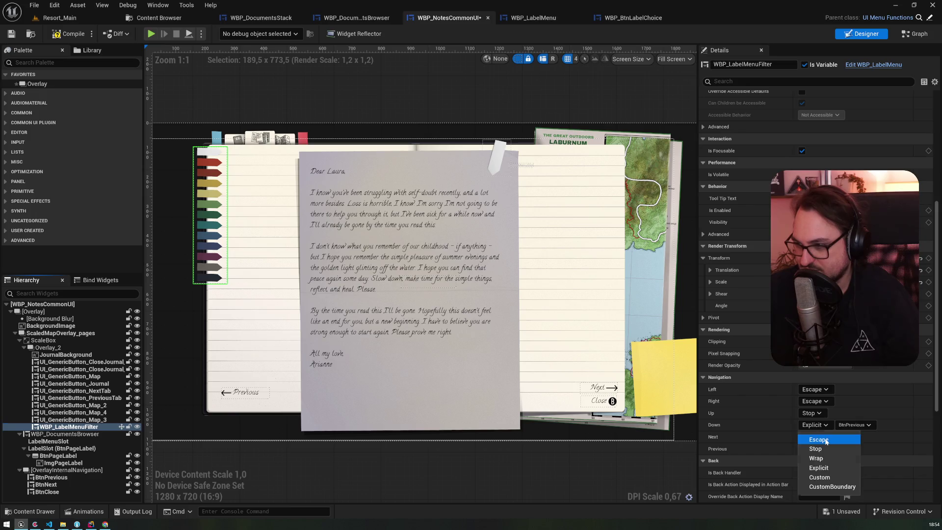
{"action": "left_click", "coordinate": [814, 438]}
{"action": "left_click", "coordinate": [68, 34]}
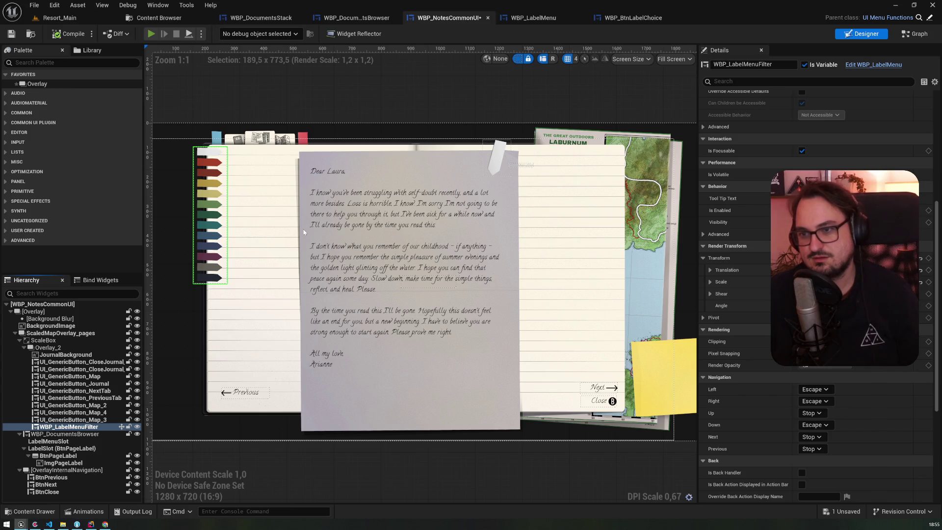
Launch the standalone preview, tag the letter yellow, and flip between pages and the label filter
{"action": "key", "text": "alt+p"}
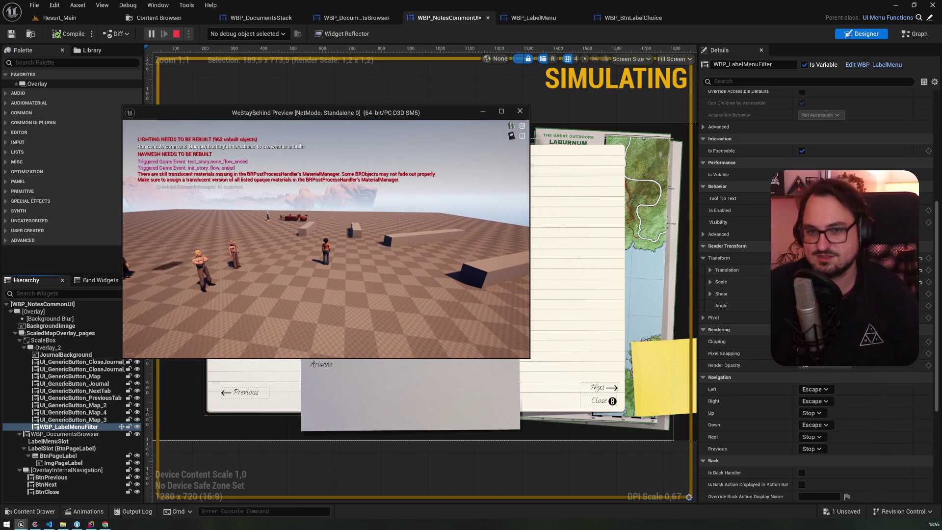
{"action": "key", "text": "Return"}
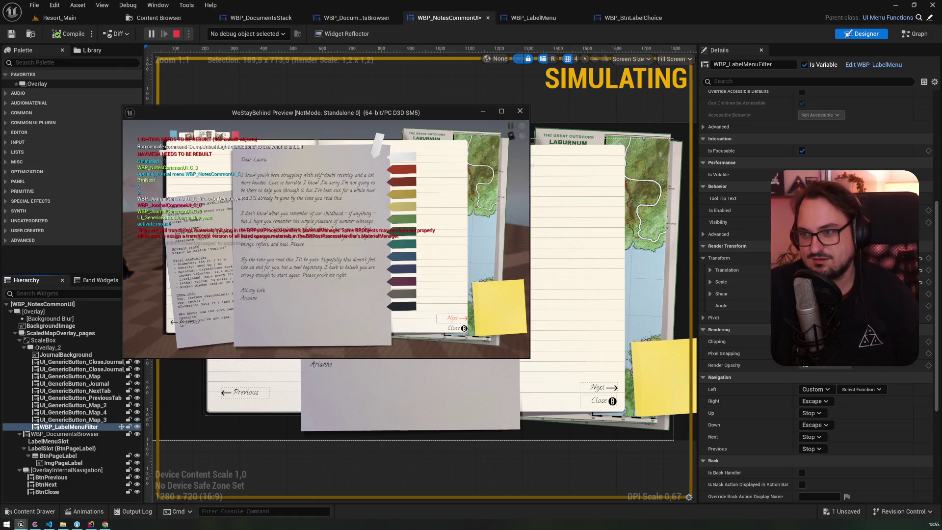
{"action": "key", "text": "Return"}
{"action": "key", "text": "Right"}
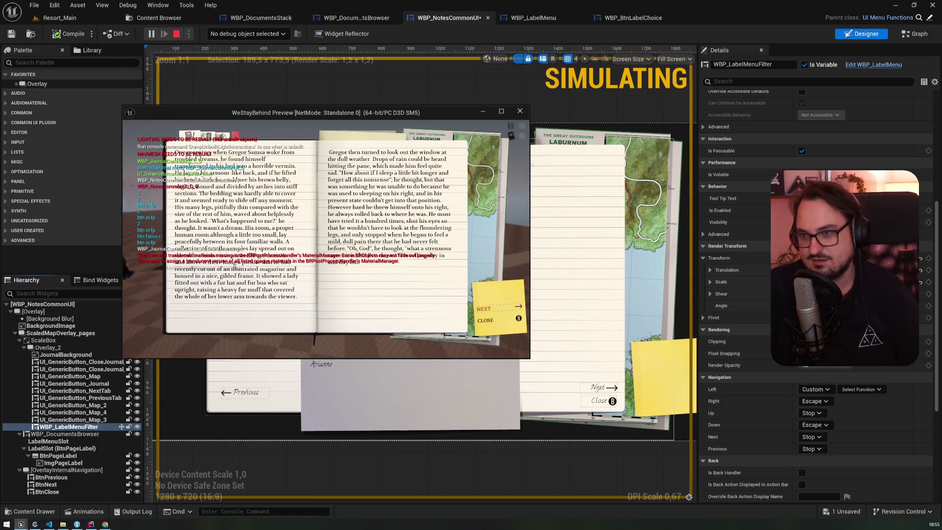
{"action": "key", "text": "Return"}
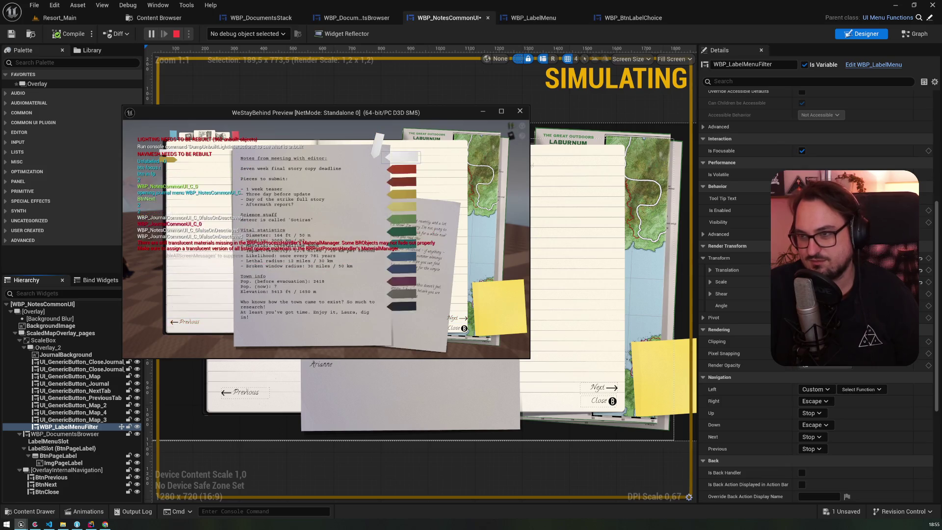
{"action": "key", "text": "Left"}
{"action": "key", "text": "Return"}
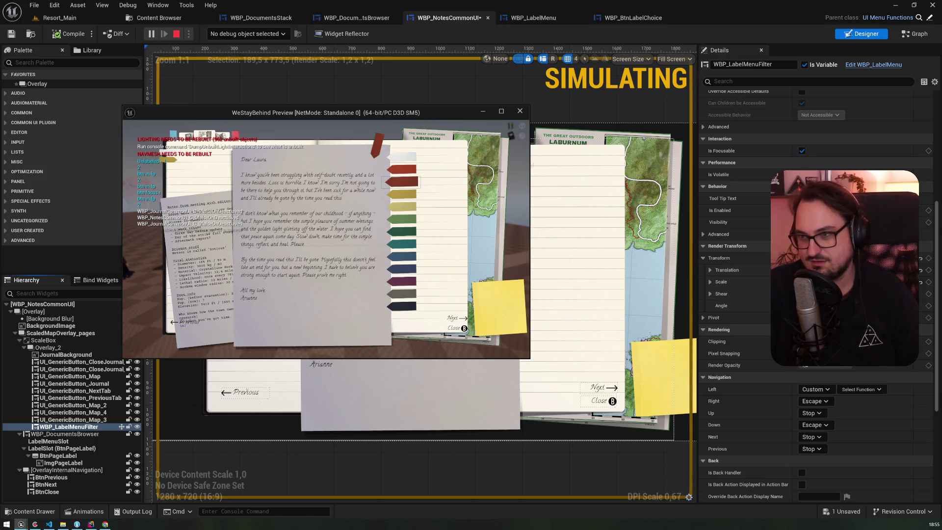
Tag the page green from the label list, then move focus onto and around the Previous button
{"action": "key", "text": "Right"}
{"action": "key", "text": "Return"}
{"action": "key", "text": "Down"}
{"action": "key", "text": "Down"}
{"action": "key", "text": "Down"}
{"action": "key", "text": "Down"}
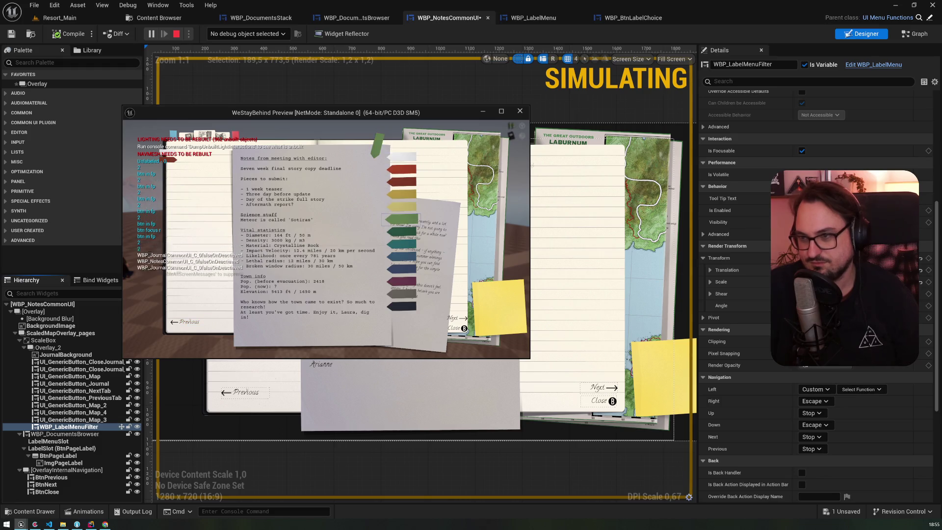
{"action": "key", "text": "Return"}
{"action": "key", "text": "Right"}
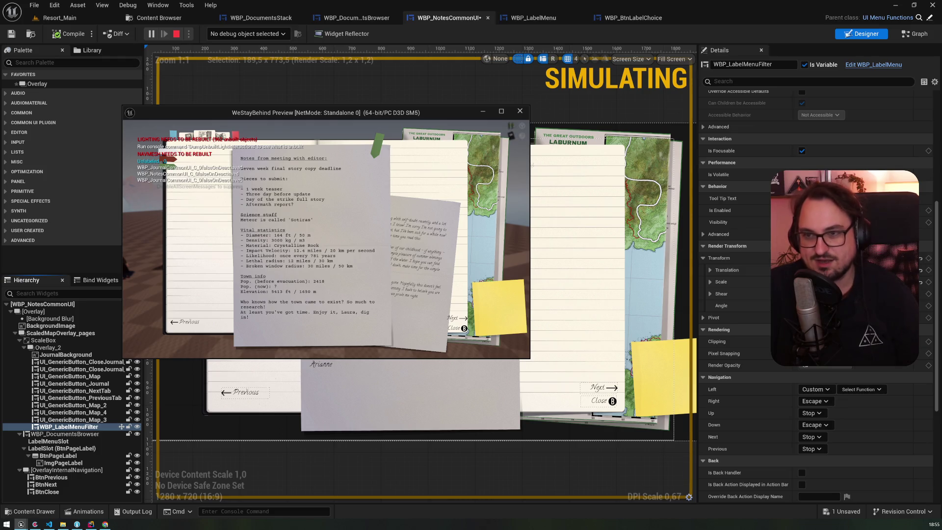
{"action": "key", "text": "Right"}
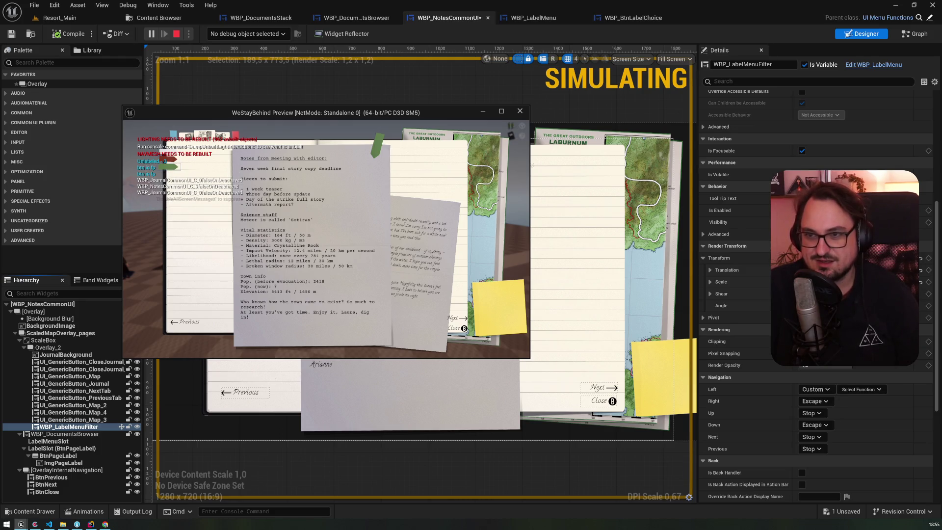
{"action": "key", "text": "Right"}
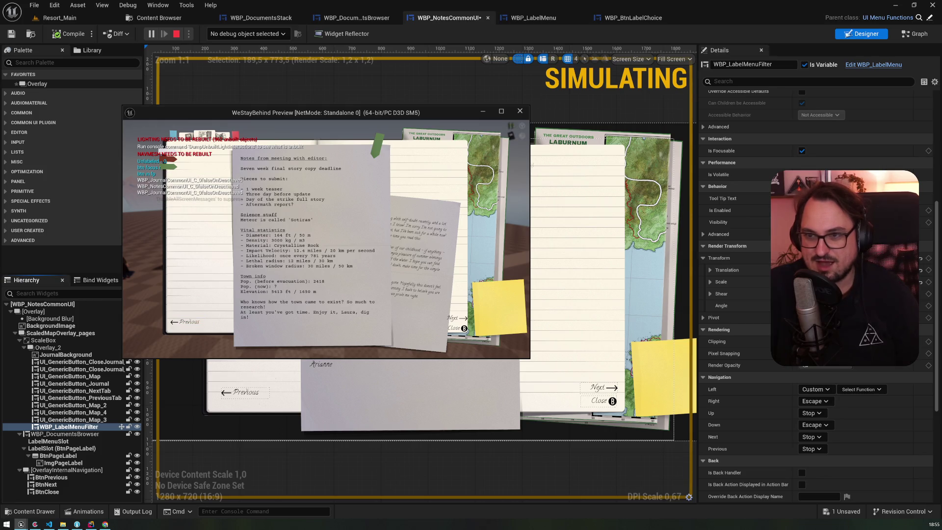
{"action": "key", "text": "Left"}
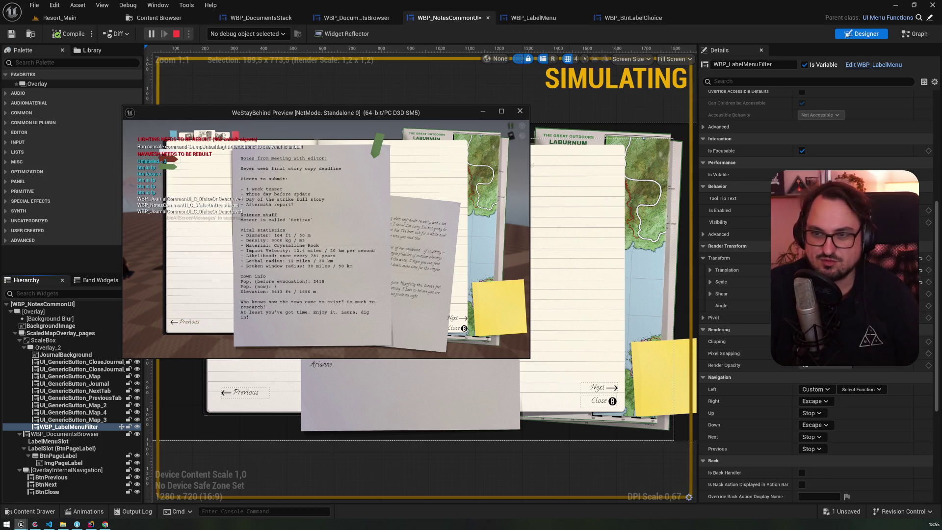